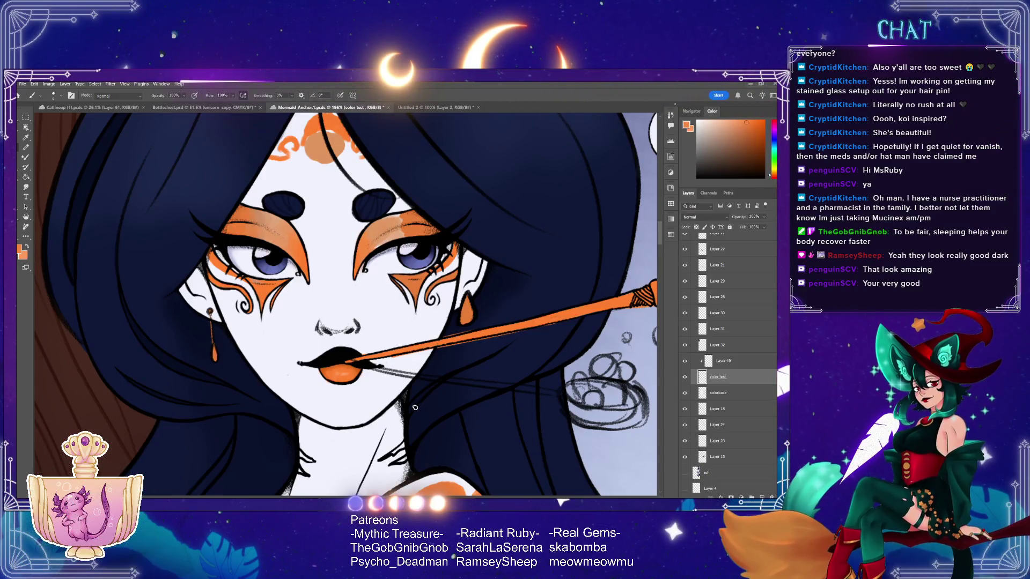
- On the color test layer, sample the paler orange from the mermaid's eyeshadow
{"action": "key", "text": "alt+bracketright"}
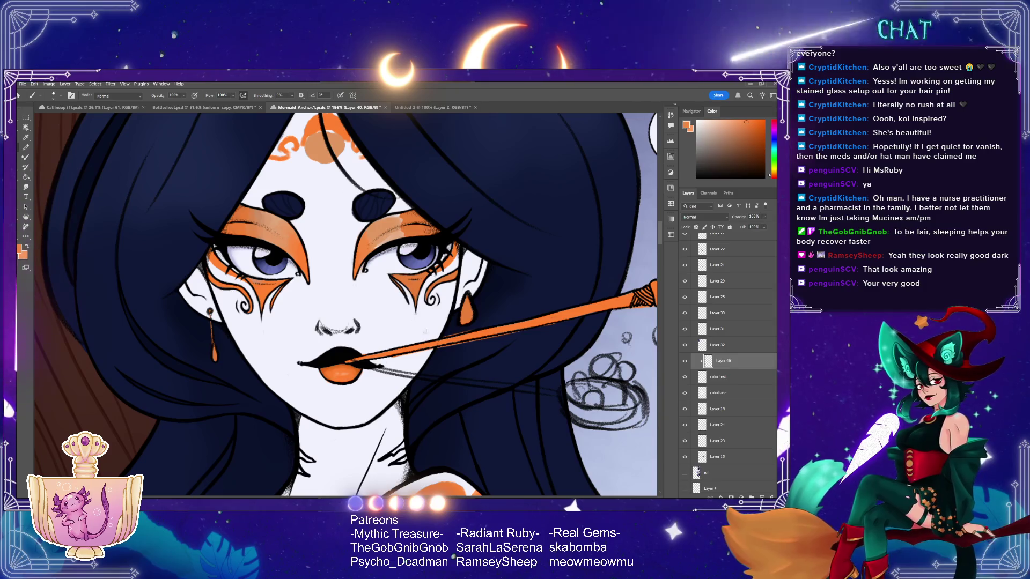
{"action": "left_click", "coordinate": [728, 376]}
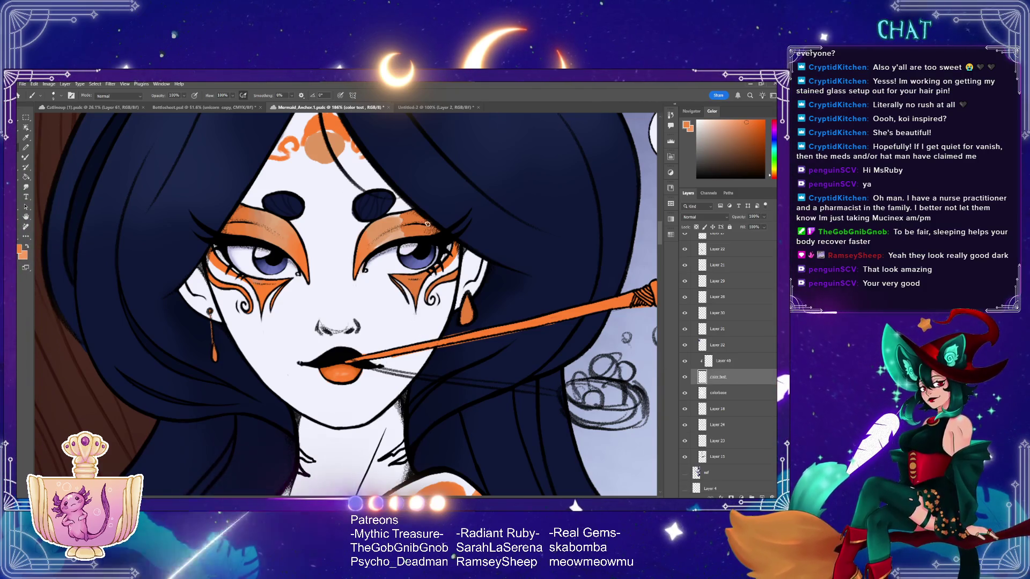
{"action": "left_click", "coordinate": [274, 222], "text": "alt"}
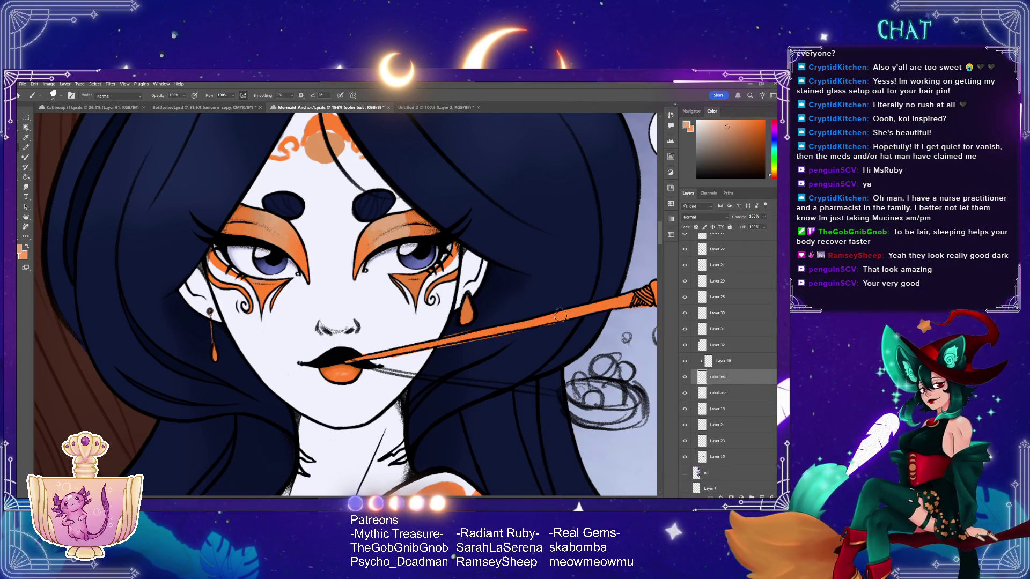
- Drop brush strength to 50% and sample more saturated oranges from the eyeshadow
{"action": "left_click", "coordinate": [413, 229], "text": "alt"}
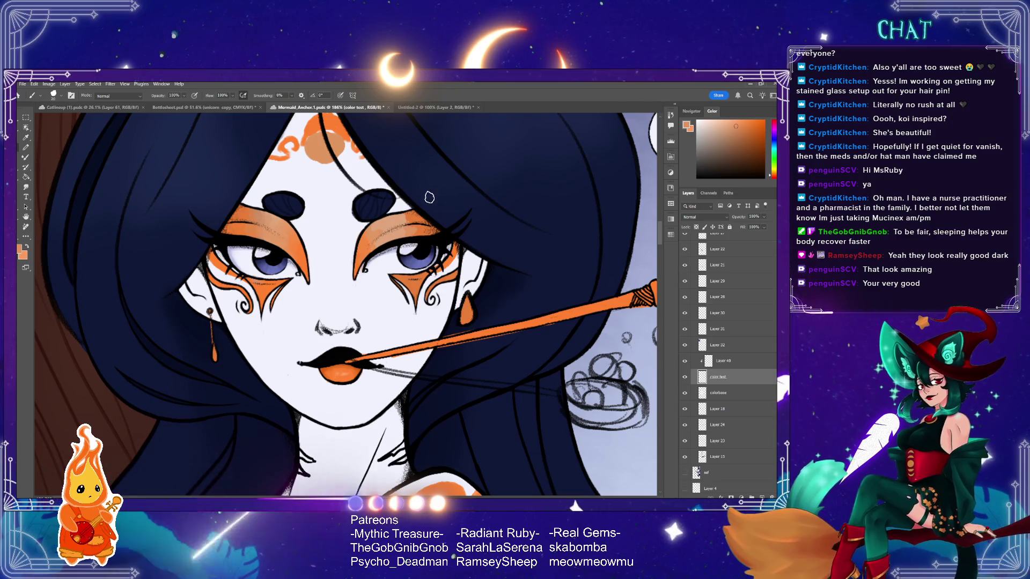
{"action": "key", "text": "5"}
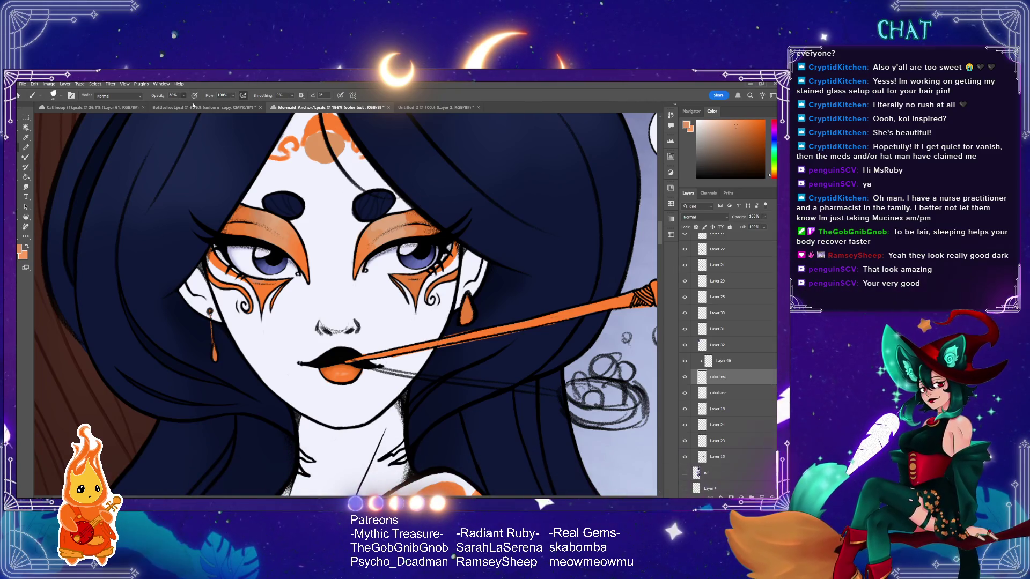
{"action": "left_click", "coordinate": [417, 228], "text": "alt"}
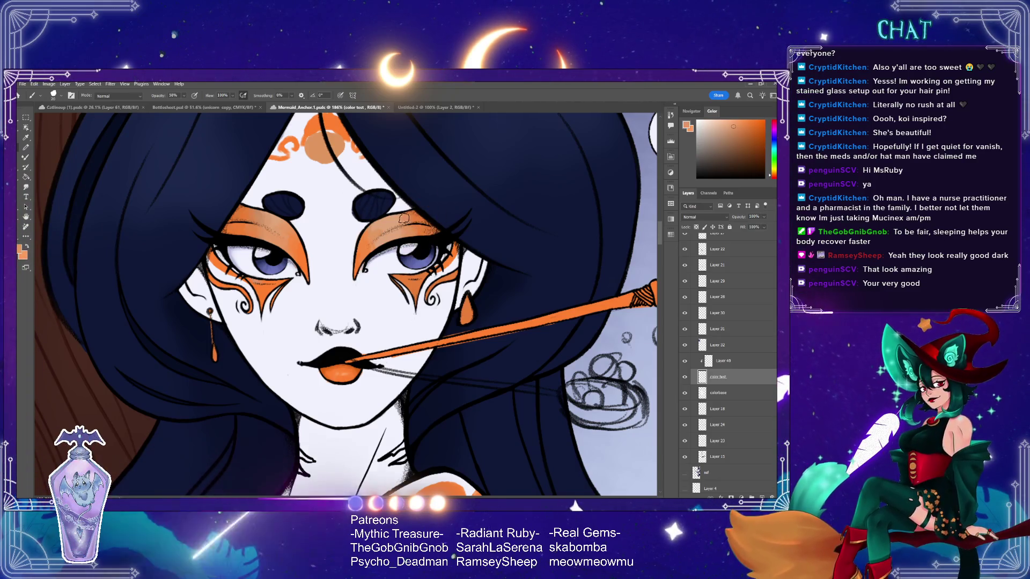
{"action": "left_click", "coordinate": [415, 235], "text": "alt"}
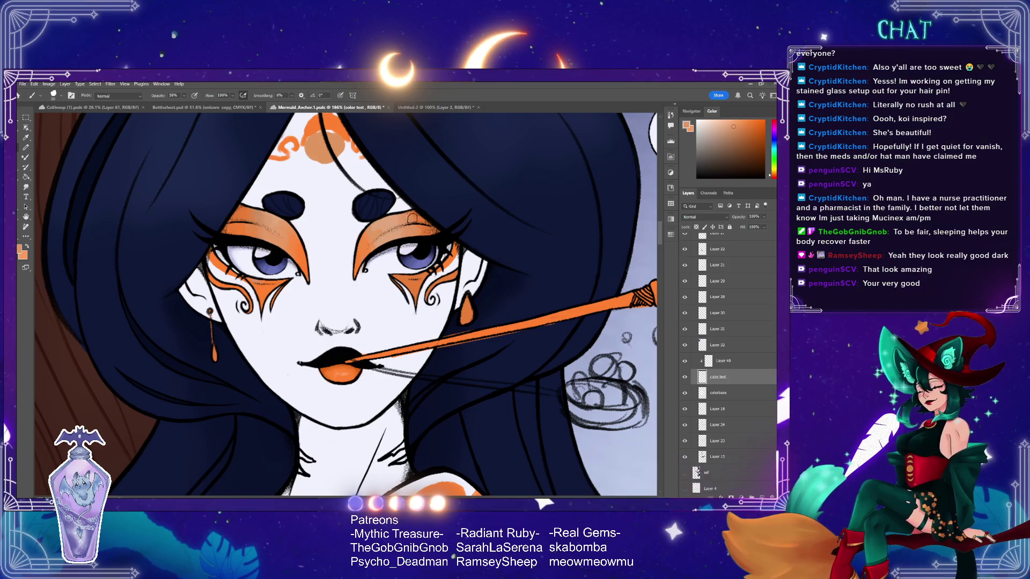
{"action": "left_click", "coordinate": [417, 218], "text": "alt"}
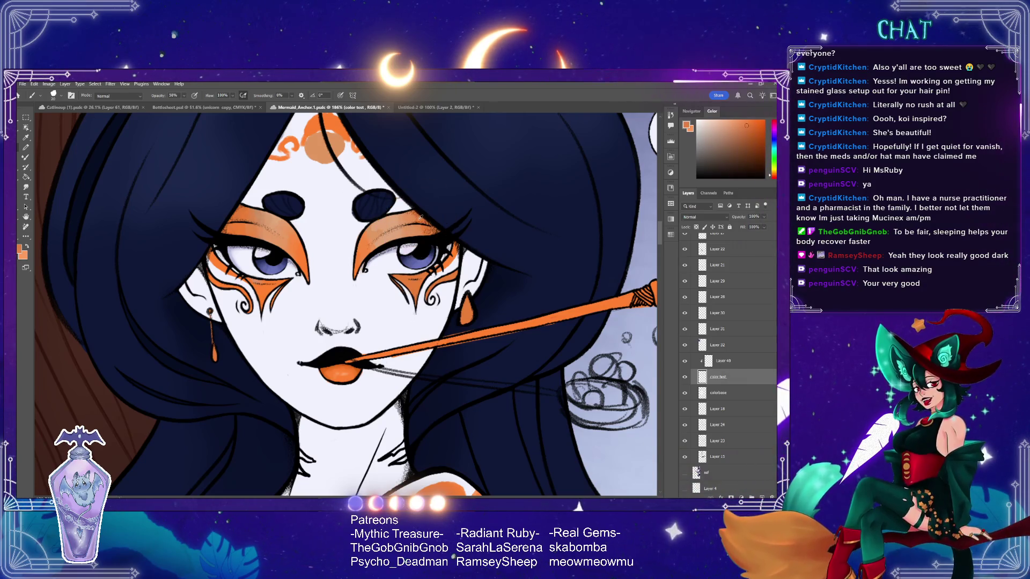
{"action": "left_click", "coordinate": [417, 218], "text": "alt"}
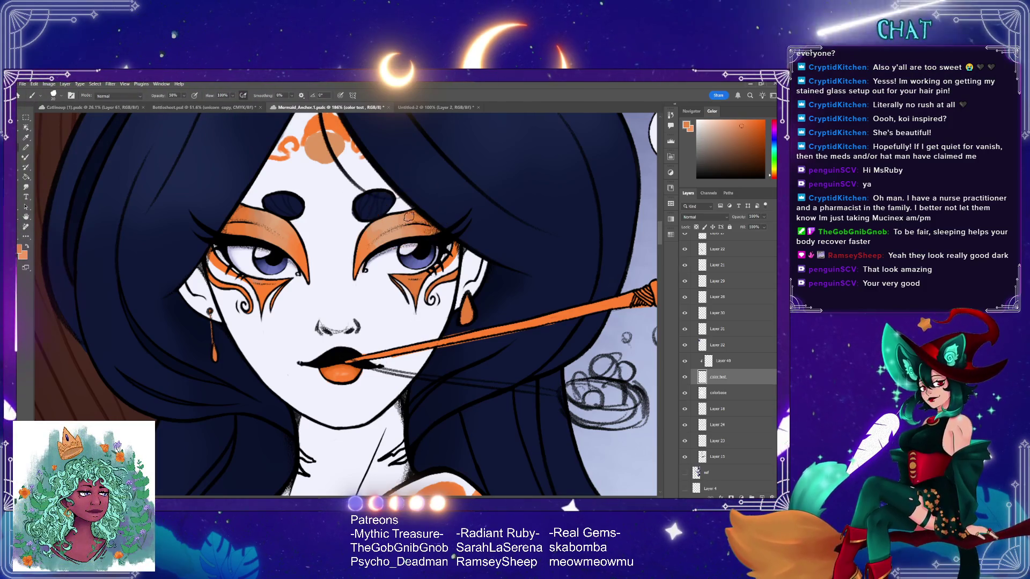
- Settle on a brighter eyeshadow orange, then work on Layer 40 at 100% brush strength
{"action": "left_click", "coordinate": [409, 219], "text": "alt"}
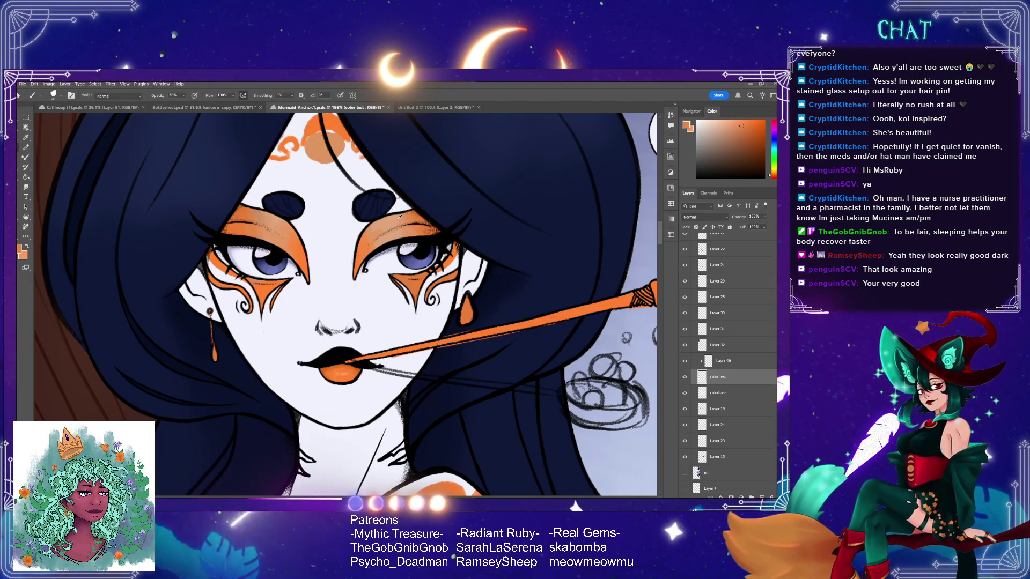
{"action": "left_click", "coordinate": [398, 221], "text": "alt"}
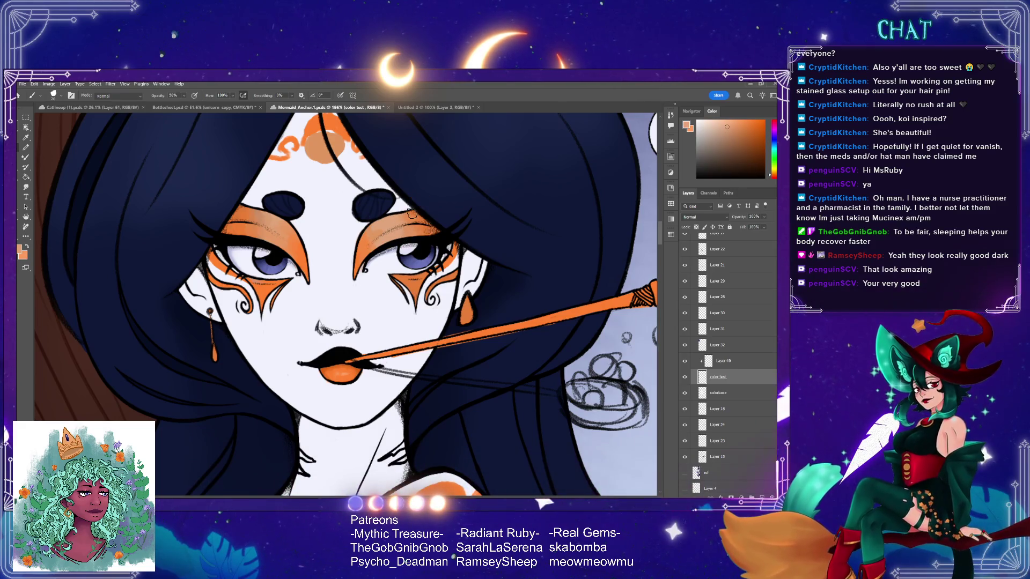
{"action": "left_click", "coordinate": [368, 236], "text": "alt"}
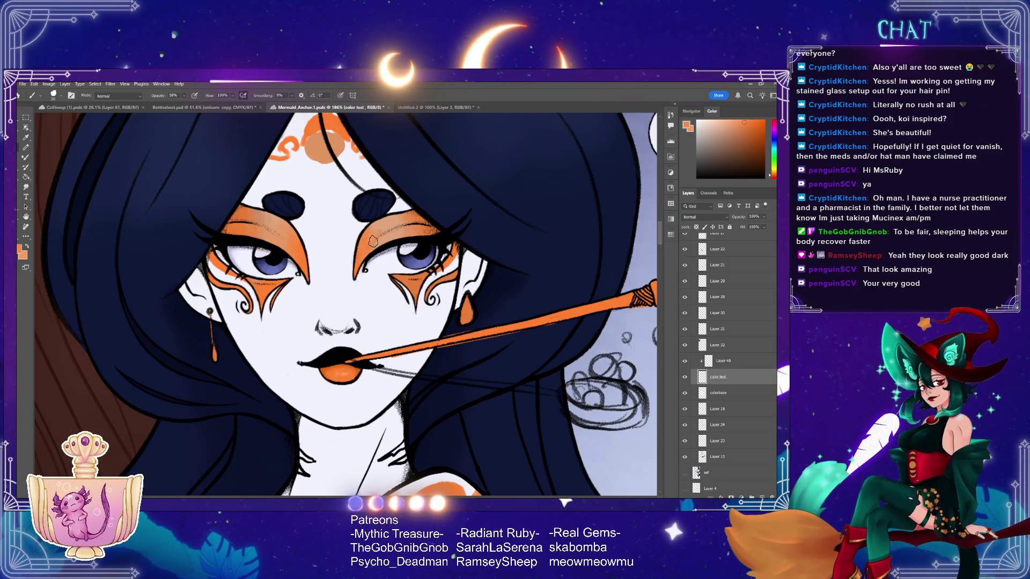
{"action": "left_click", "coordinate": [373, 228], "text": "alt"}
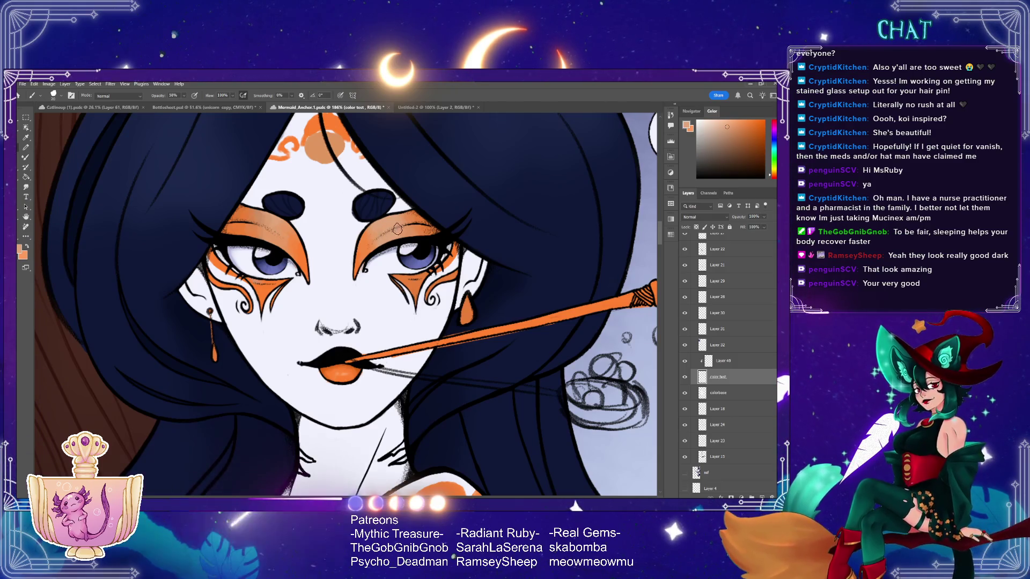
{"action": "left_click", "coordinate": [382, 239], "text": "alt"}
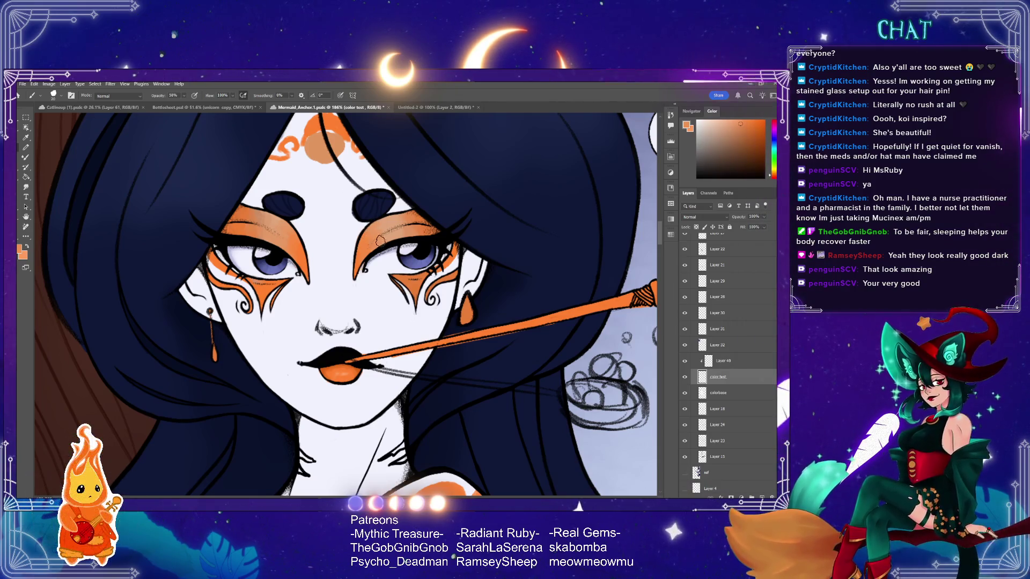
{"action": "left_click", "coordinate": [378, 226], "text": "alt"}
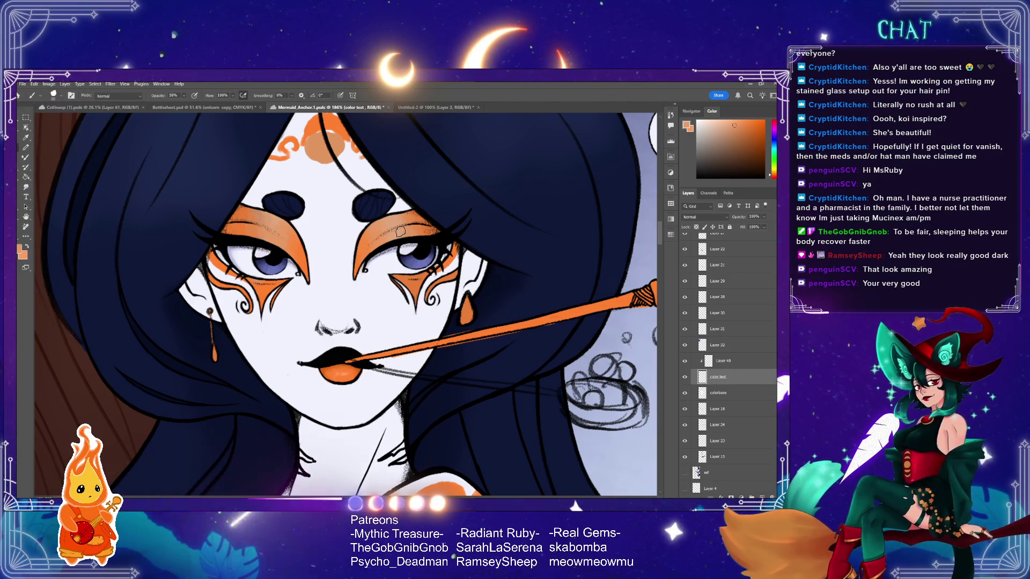
{"action": "left_click", "coordinate": [743, 362]}
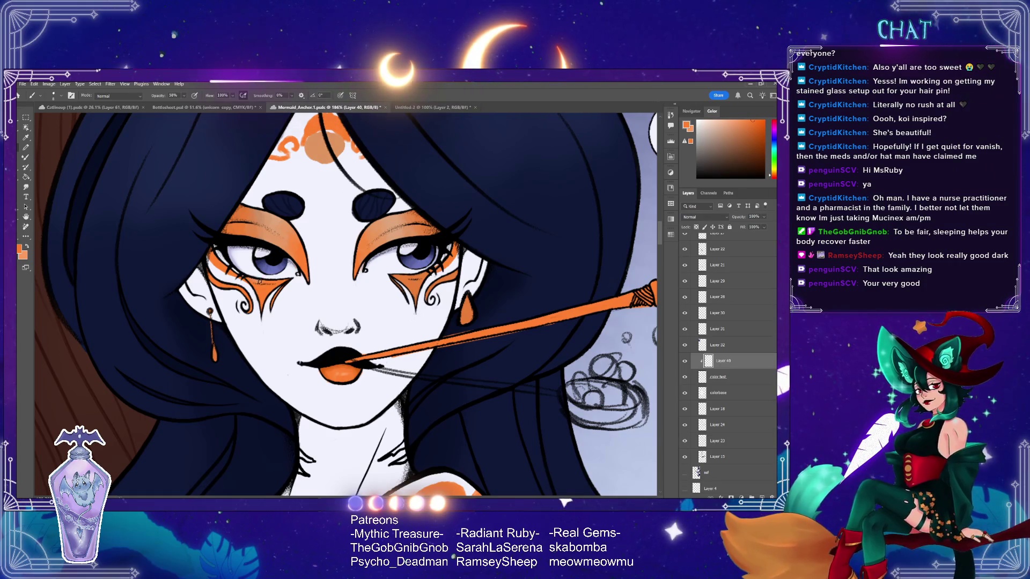
{"action": "key", "text": "0"}
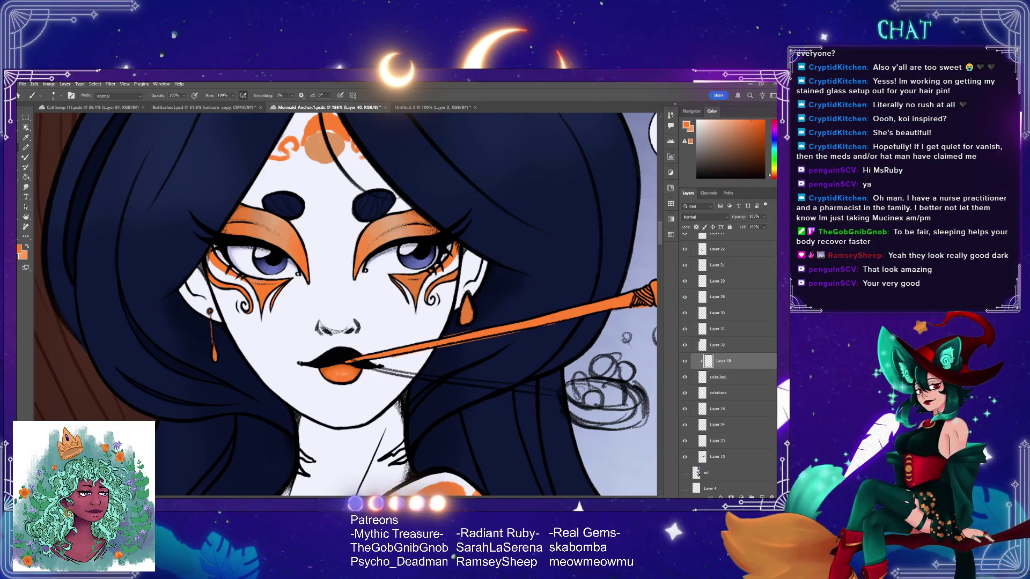
- Toggle Layer 40 and the orange face paint on and off to compare, and hide Layer 30
{"action": "left_click", "coordinate": [684, 362]}
{"action": "left_click", "coordinate": [685, 363]}
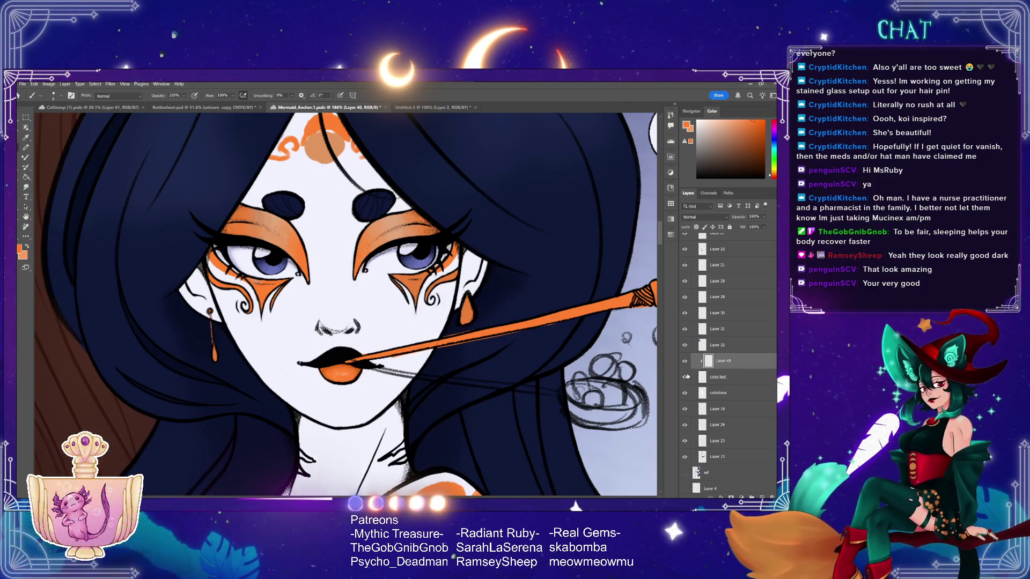
{"action": "left_click", "coordinate": [684, 362]}
{"action": "left_click", "coordinate": [684, 379]}
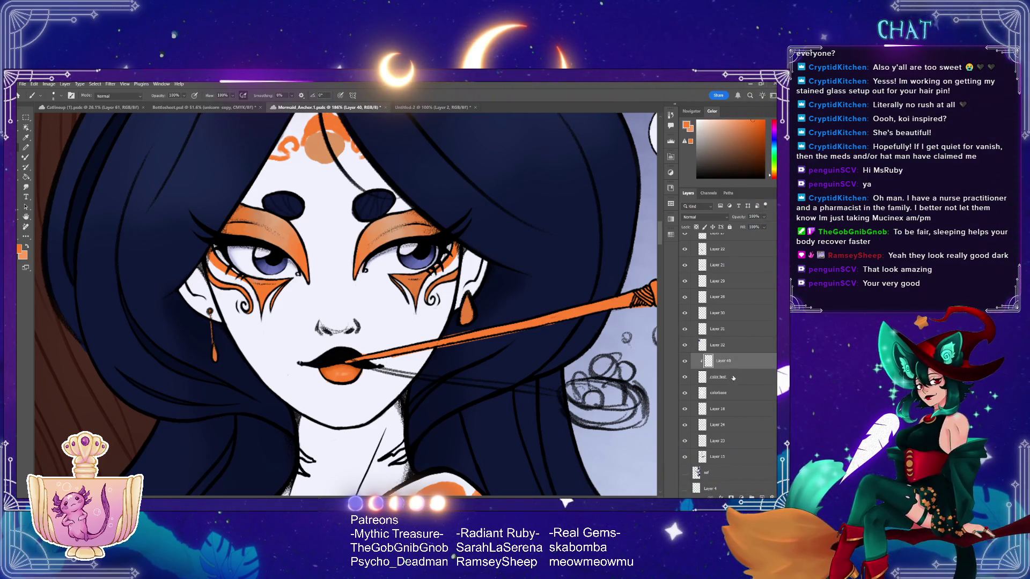
{"action": "scroll", "coordinate": [684, 372], "scroll_direction": "up", "scroll_amount": 2}
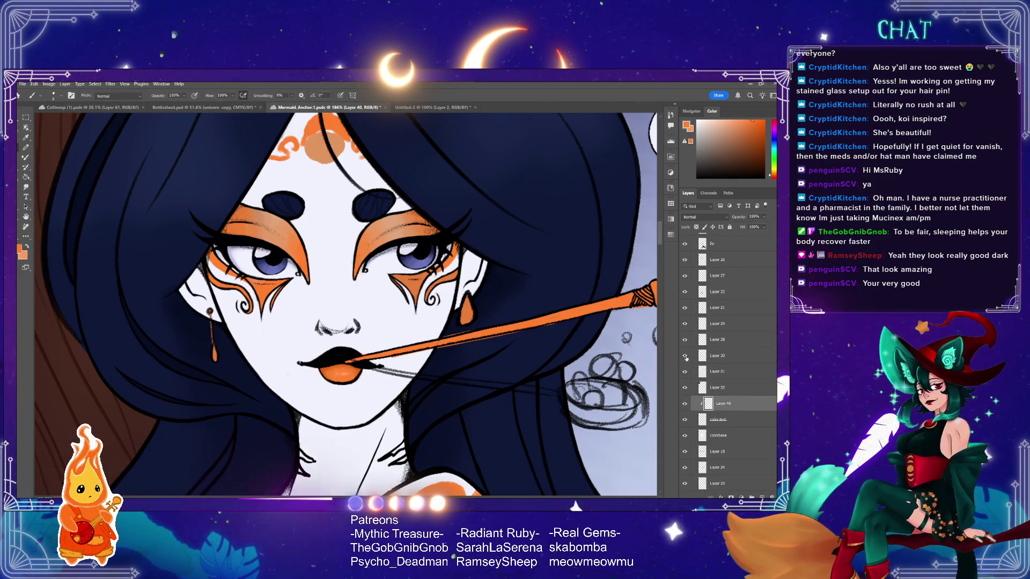
{"action": "left_click", "coordinate": [684, 357]}
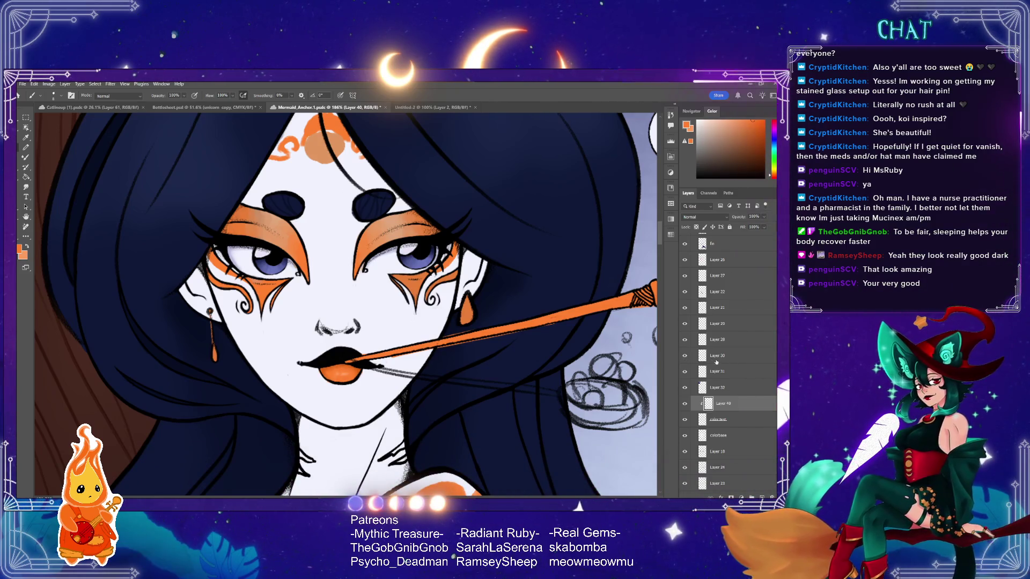
- Sample a colour on Layer 30, then take the darker pipe-handle orange on Layer 40
{"action": "left_click", "coordinate": [698, 355]}
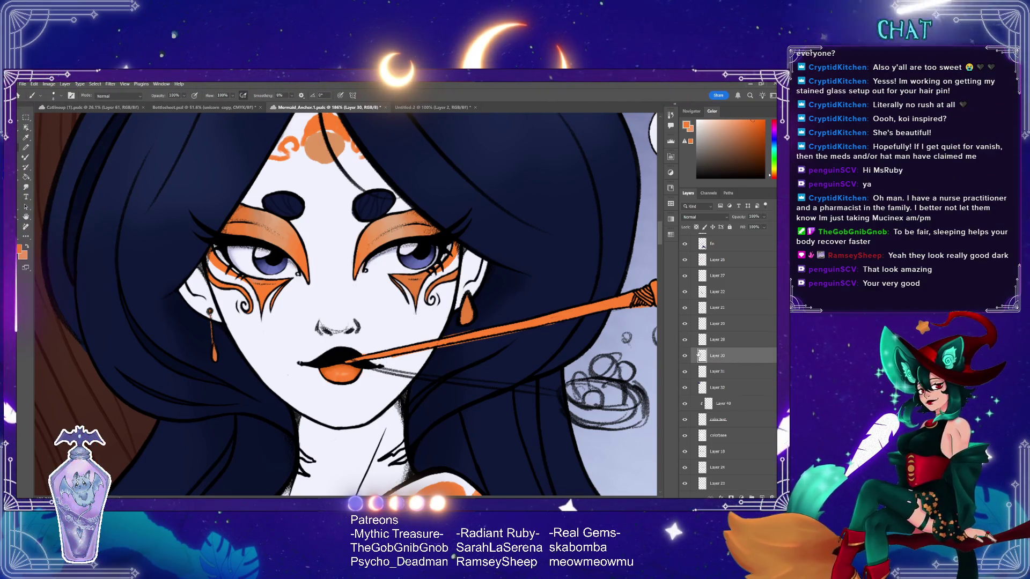
{"action": "key", "text": "e"}
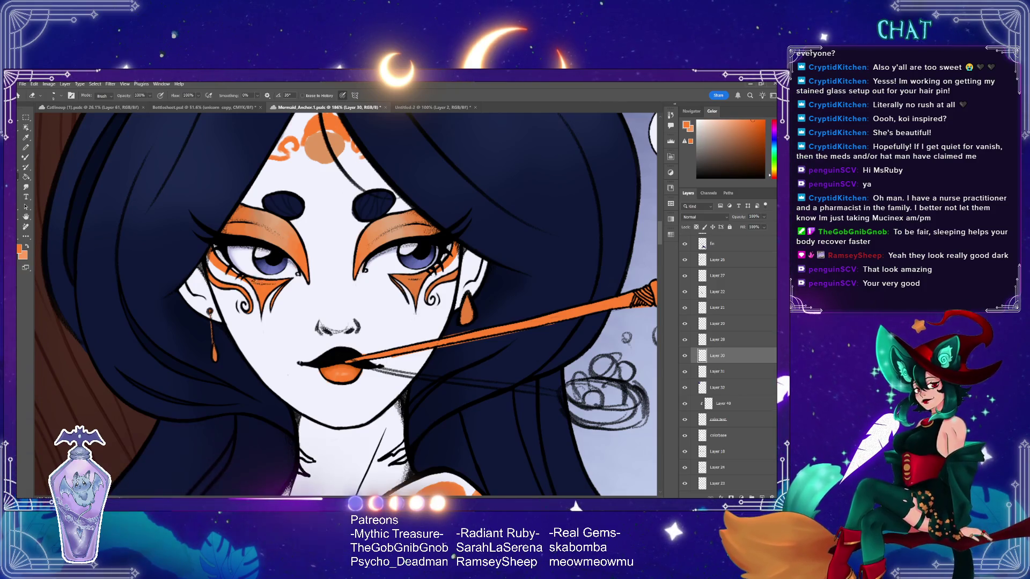
{"action": "key", "text": "i"}
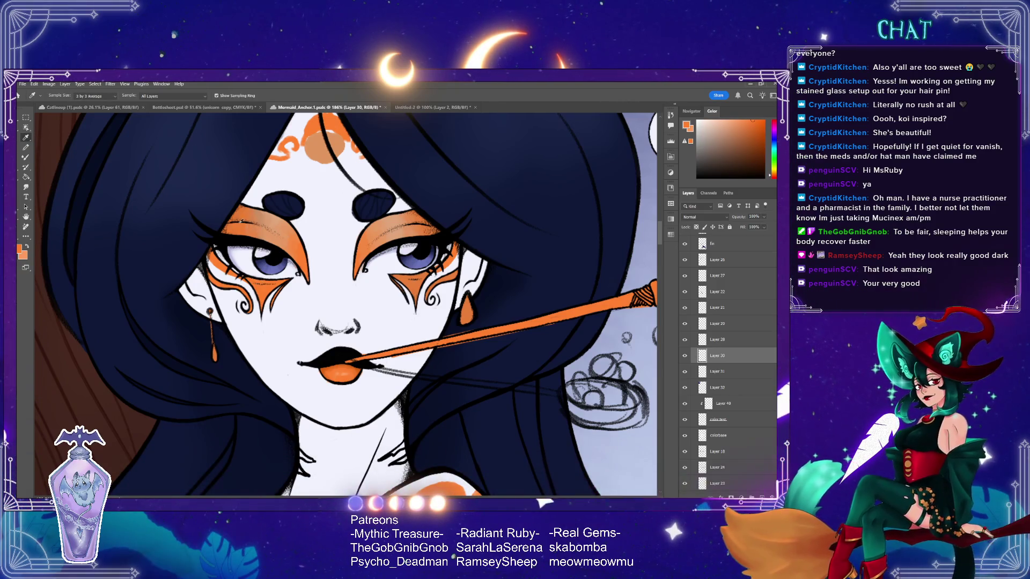
{"action": "left_click", "coordinate": [245, 211]}
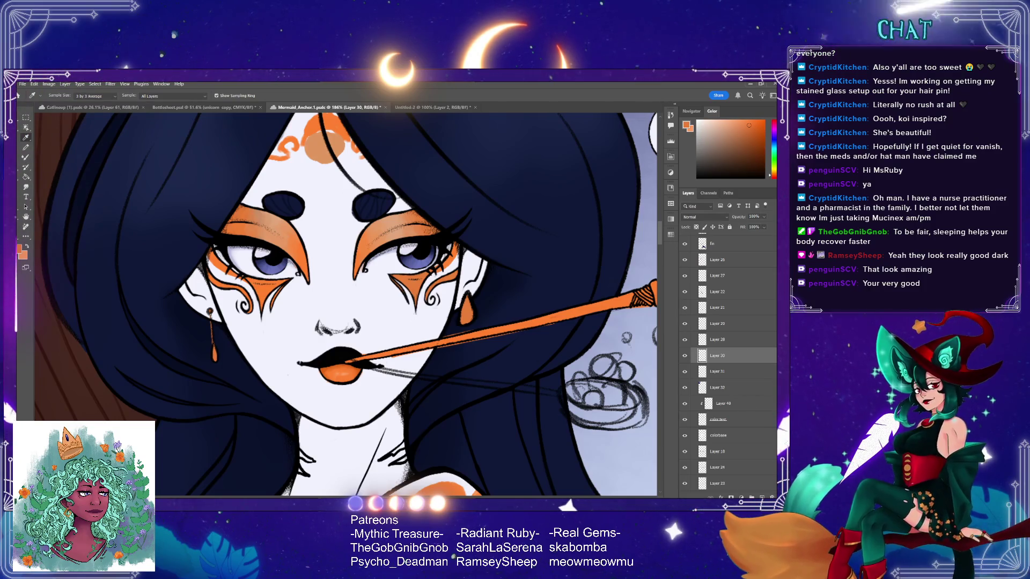
{"action": "scroll", "coordinate": [764, 397], "scroll_direction": "down", "scroll_amount": 2}
{"action": "left_click", "coordinate": [747, 376]}
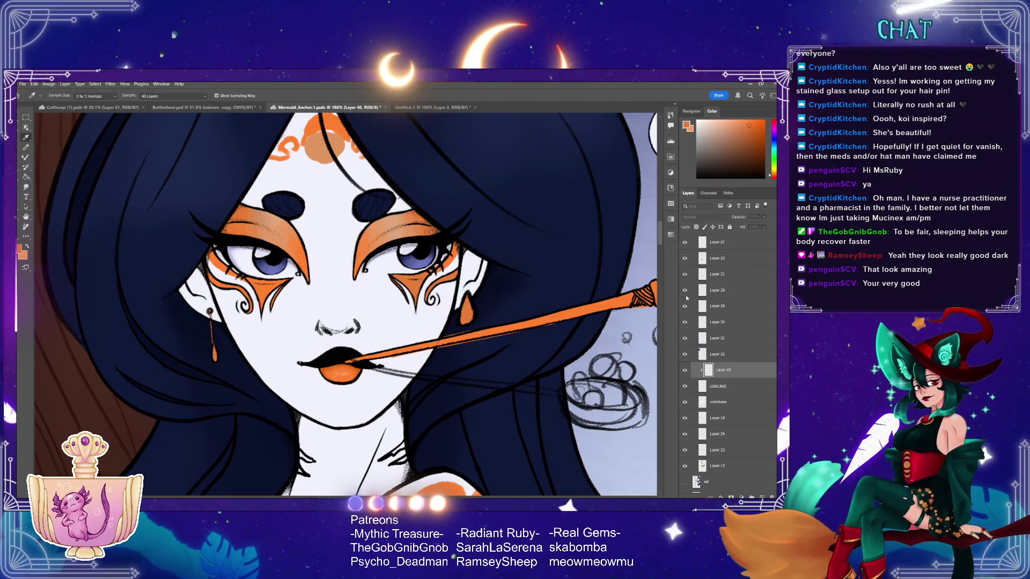
{"action": "left_click", "coordinate": [640, 294]}
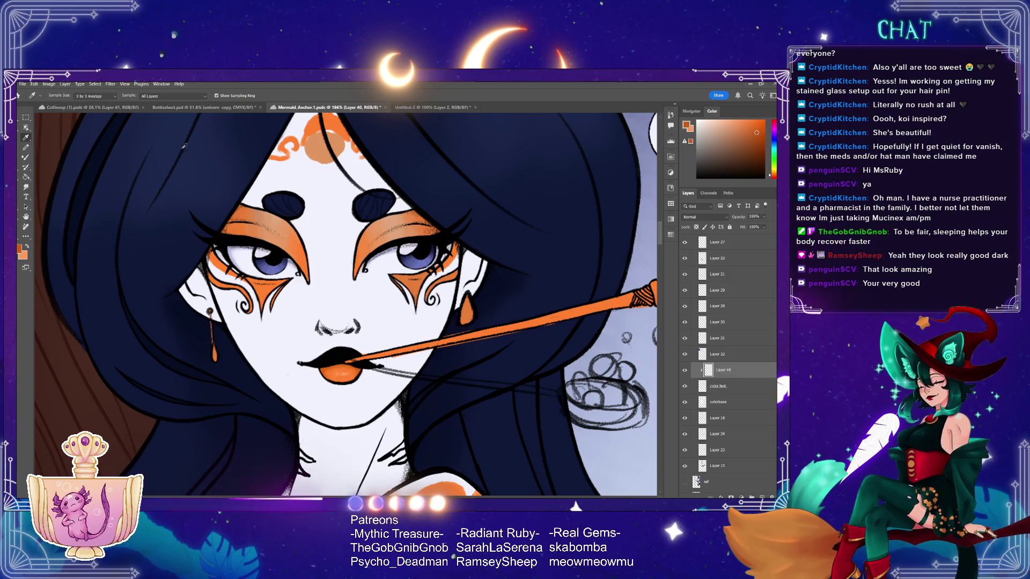
- Switch to the Brush and enlarge it to paint with the sampled pipe orange
{"action": "key", "text": "b"}
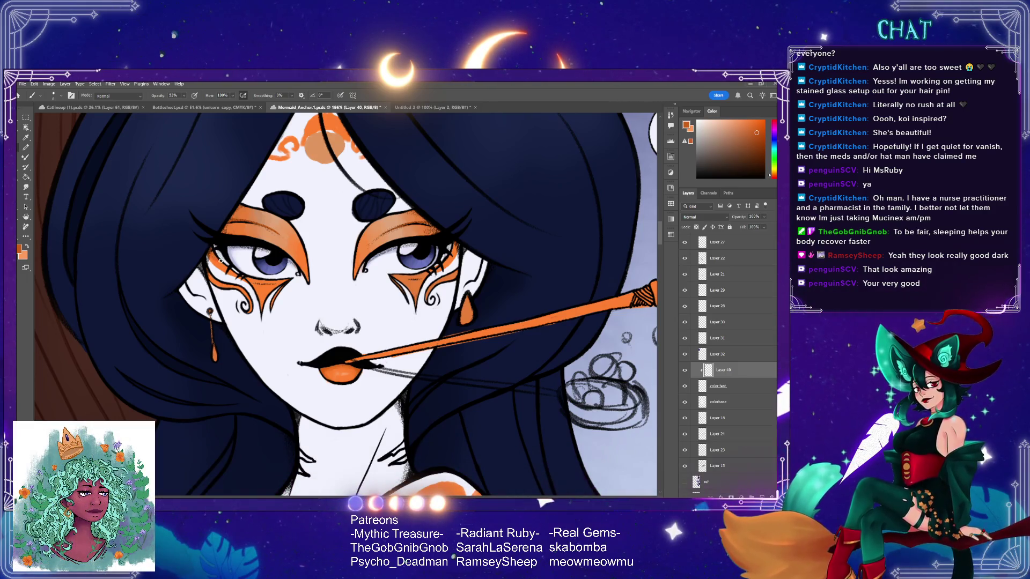
{"action": "key", "text": "bracketright"}
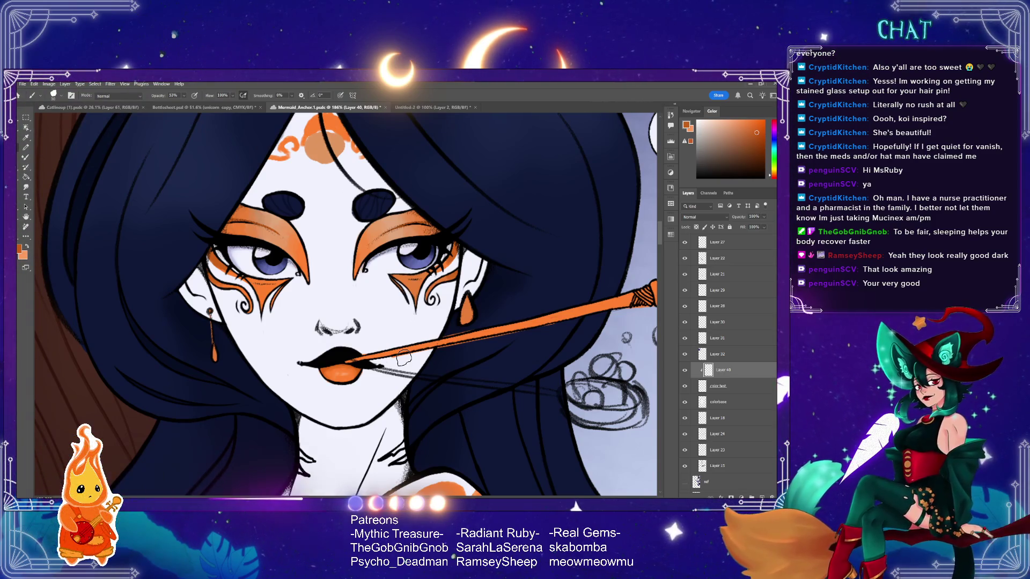
{"action": "scroll", "coordinate": [729, 365], "scroll_direction": "up", "scroll_amount": 5}
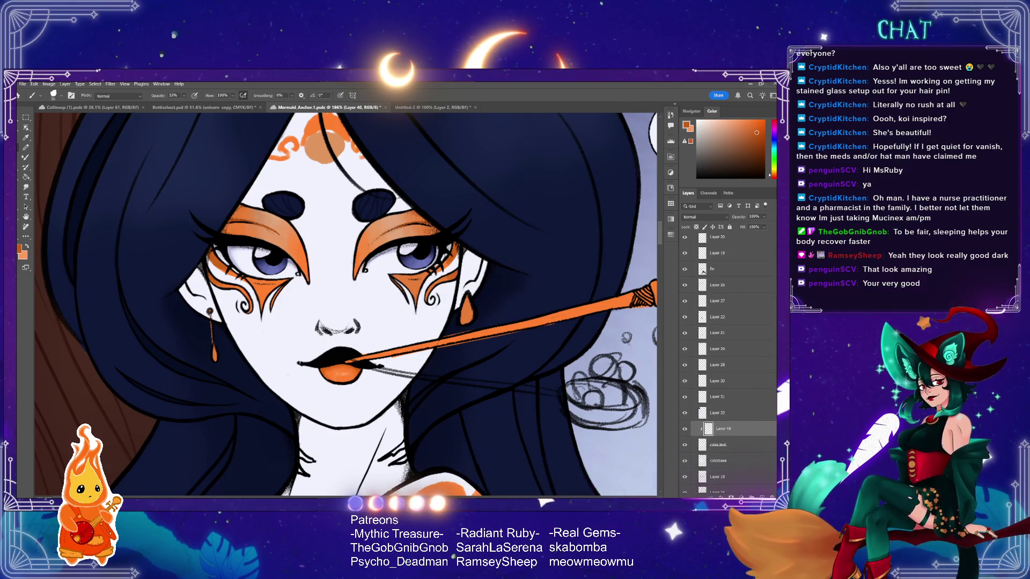
{"action": "scroll", "coordinate": [643, 226], "scroll_direction": "up", "scroll_amount": 5}
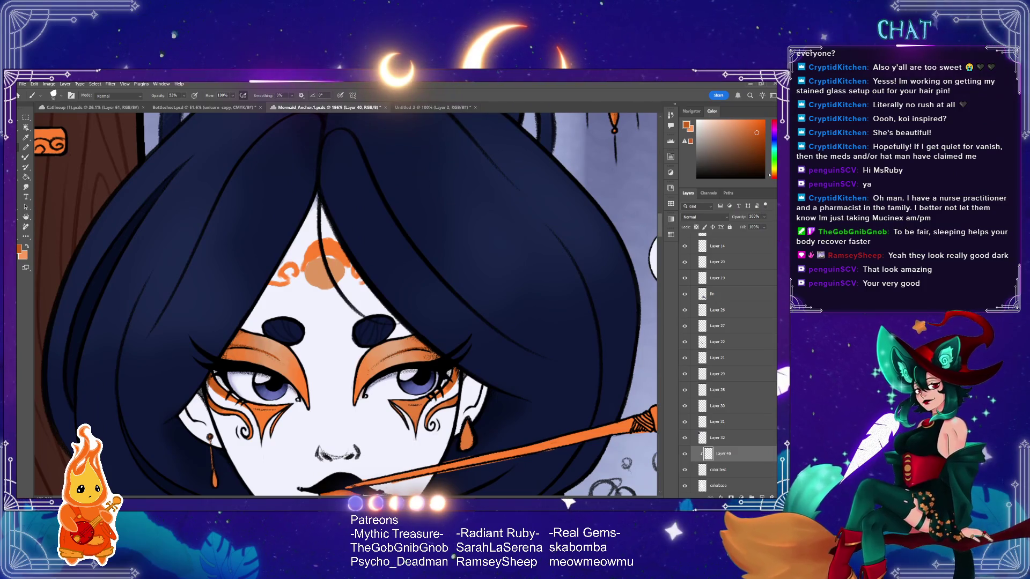
- Show the forehead swirl and hair, then hide the color test layer to compare
{"action": "scroll", "coordinate": [730, 365], "scroll_direction": "down", "scroll_amount": 6}
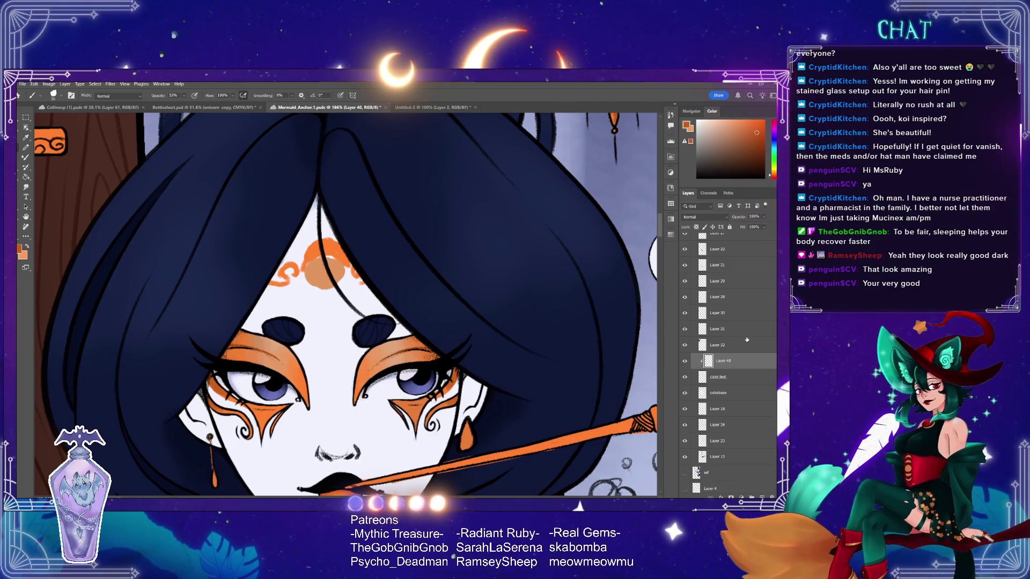
{"action": "scroll", "coordinate": [747, 339], "scroll_direction": "down", "scroll_amount": 2}
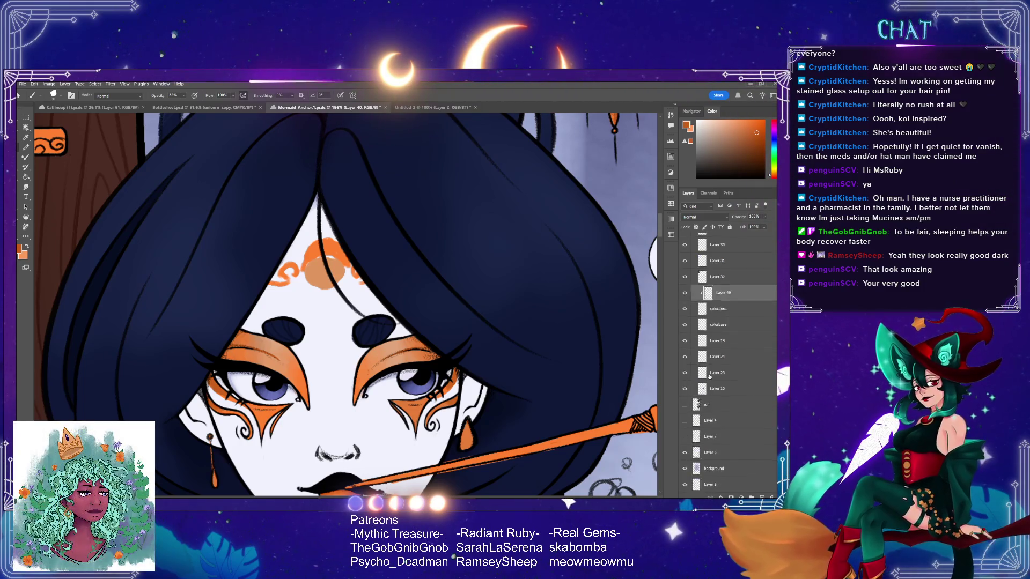
{"action": "left_click", "coordinate": [684, 342]}
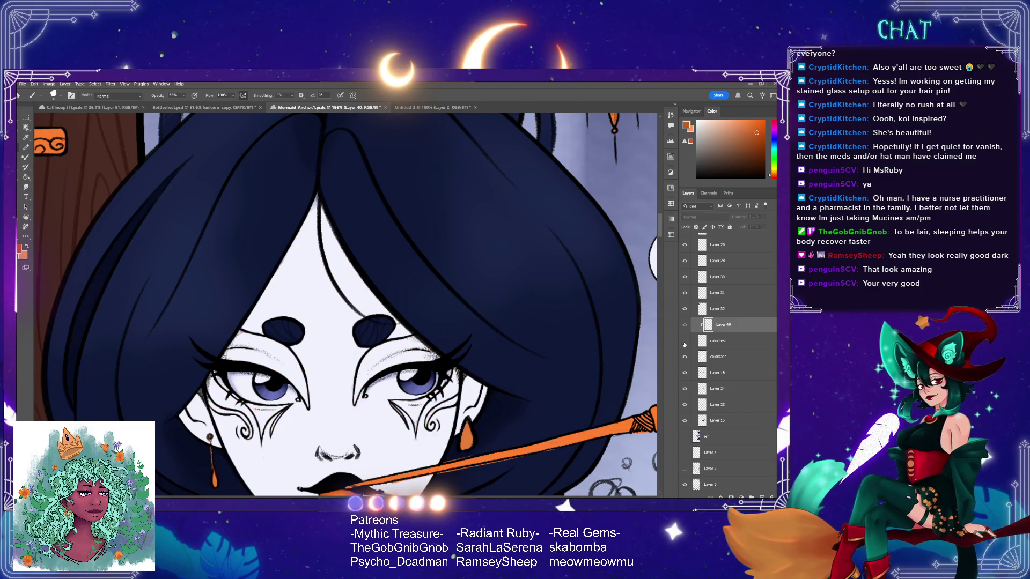
- On the color test layer, erase the orange S swirl and blob from her forehead
{"action": "left_click", "coordinate": [684, 343]}
{"action": "left_click", "coordinate": [748, 342]}
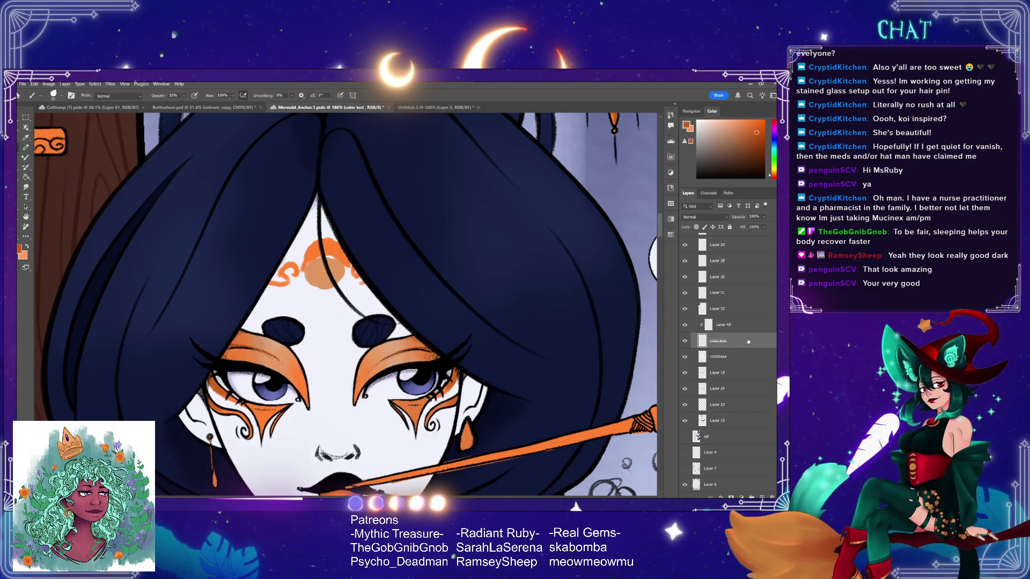
{"action": "left_click_drag", "start_coordinate": [319, 287], "coordinate": [318, 246]}
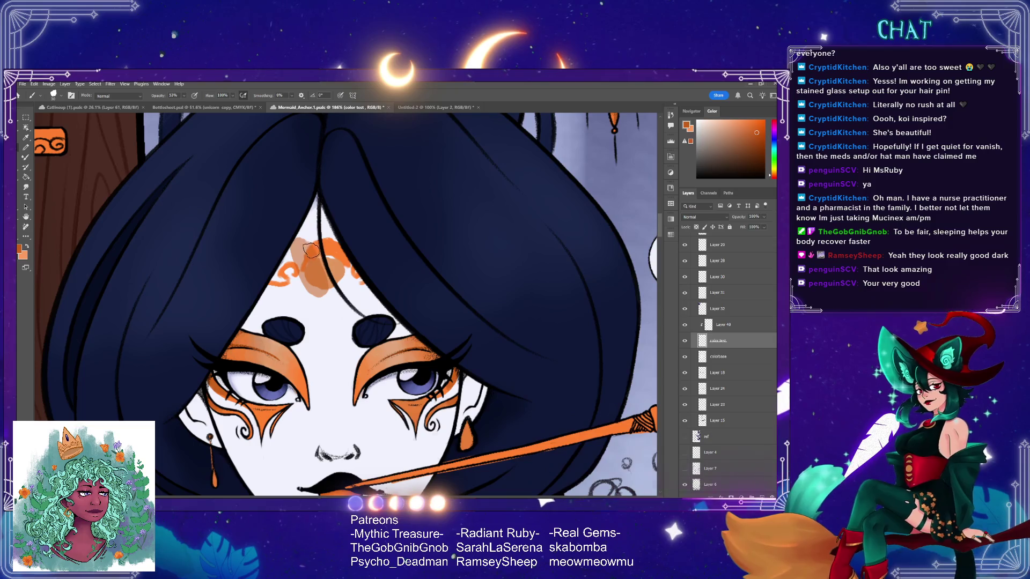
{"action": "key", "text": "e"}
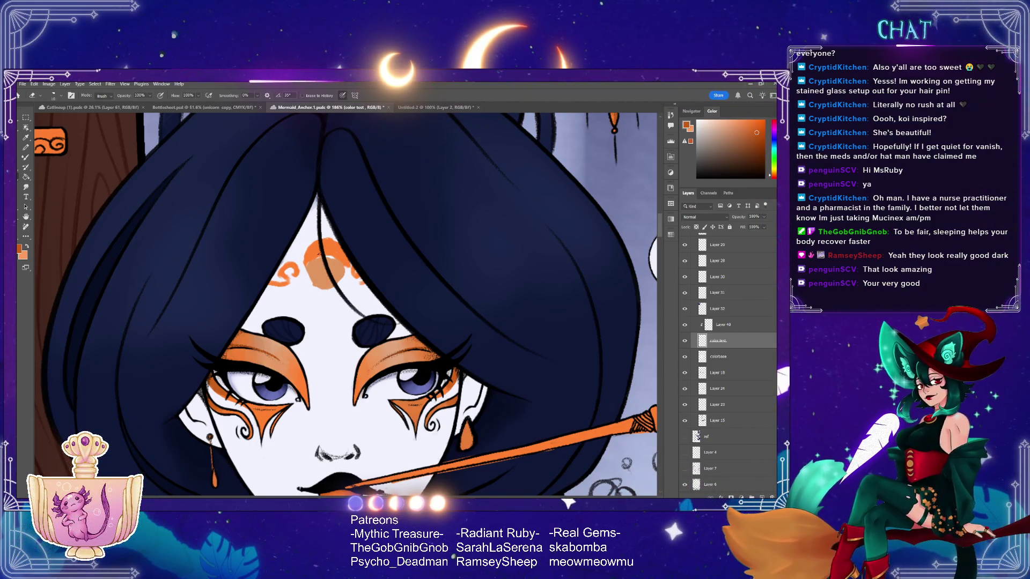
{"action": "left_click_drag", "start_coordinate": [306, 262], "coordinate": [361, 290]}
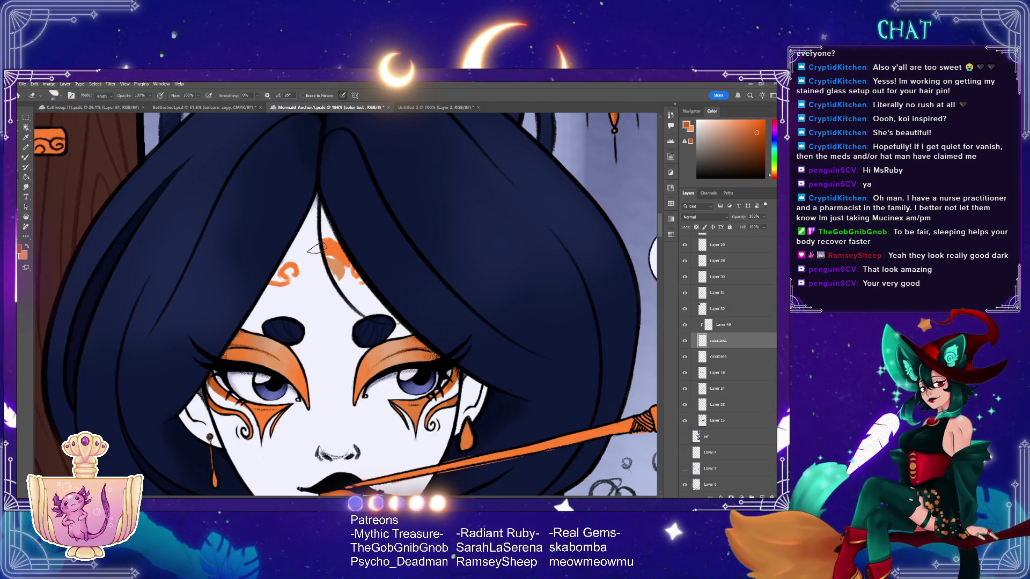
{"action": "left_click_drag", "start_coordinate": [278, 266], "coordinate": [294, 283]}
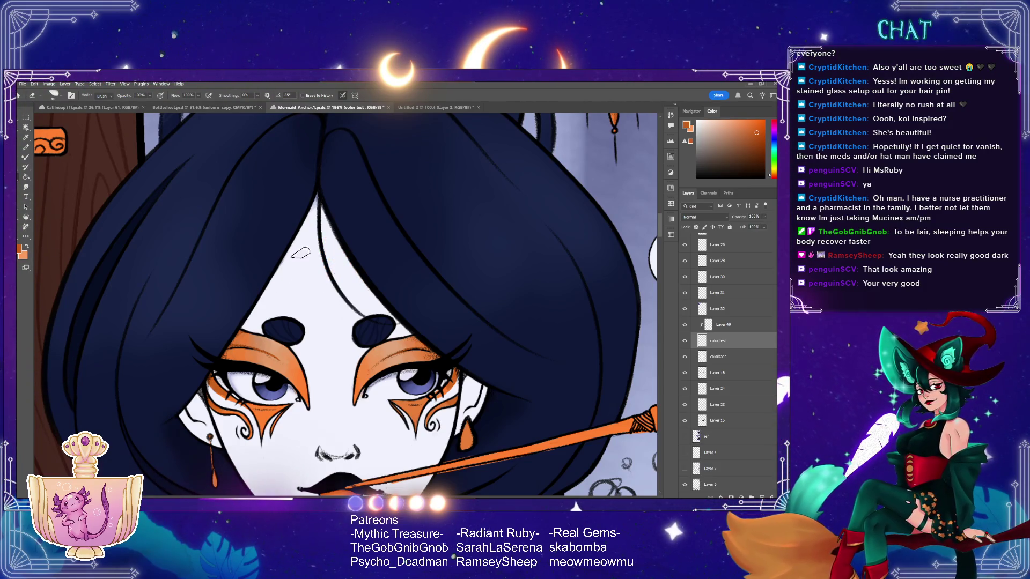
{"action": "key", "text": "z"}
{"action": "left_click_drag", "start_coordinate": [531, 370], "coordinate": [407, 370]}
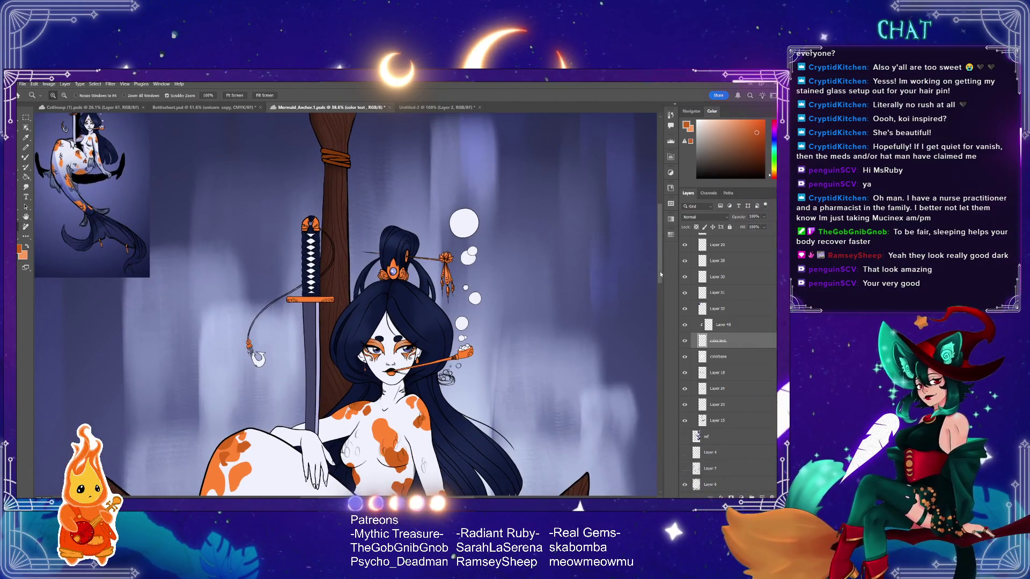
{"action": "scroll", "coordinate": [461, 312], "scroll_direction": "down", "scroll_amount": 2}
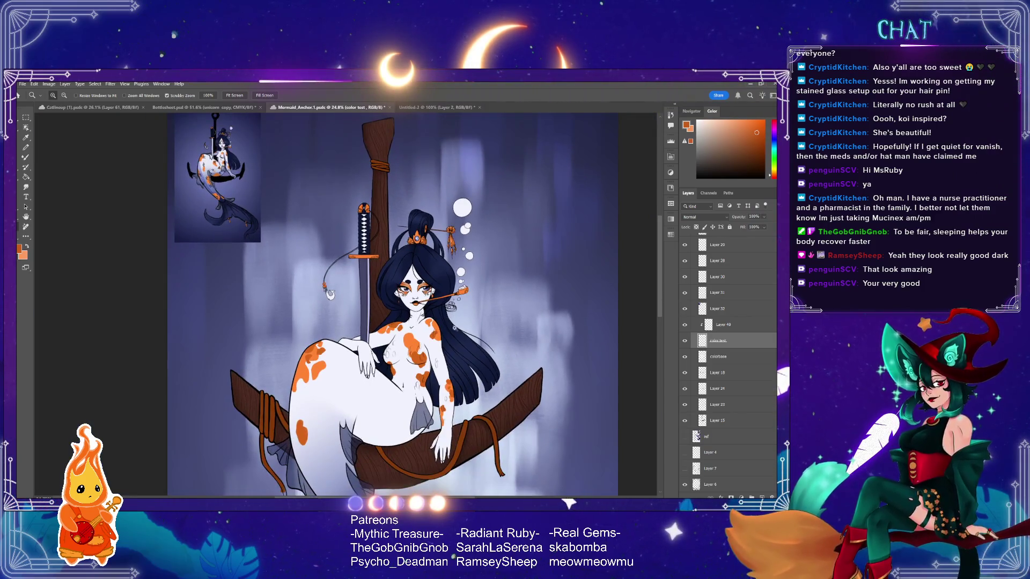
{"action": "scroll", "coordinate": [460, 312], "scroll_direction": "down", "scroll_amount": 2}
{"action": "scroll", "coordinate": [658, 278], "scroll_direction": "down", "scroll_amount": 3}
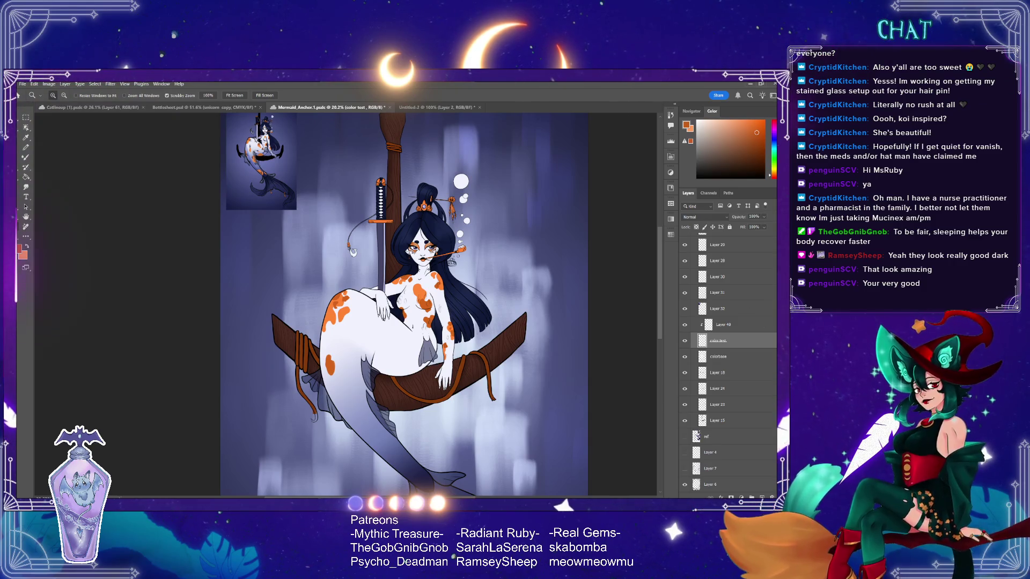
{"action": "scroll", "coordinate": [727, 365], "scroll_direction": "up", "scroll_amount": 5}
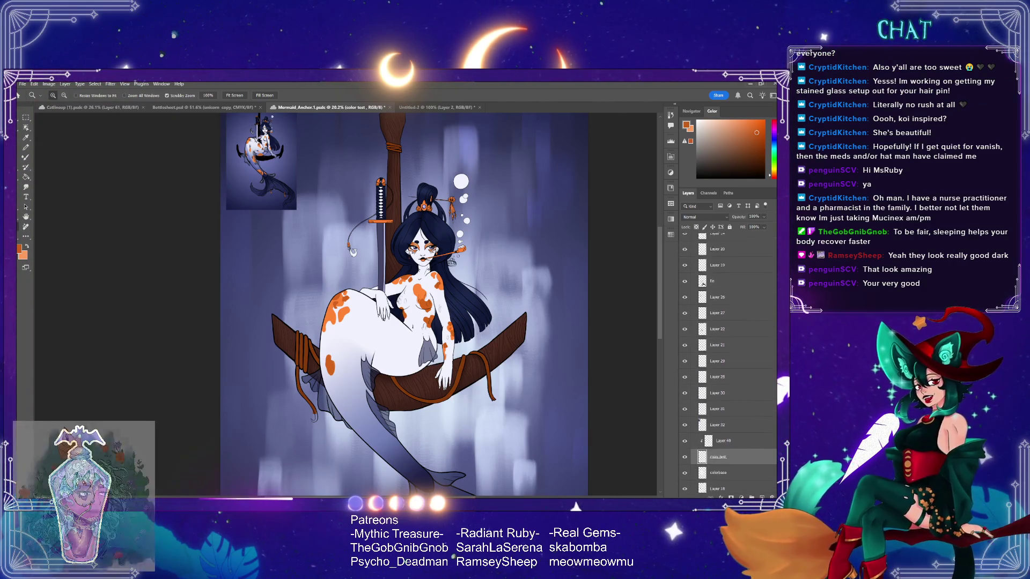
{"action": "scroll", "coordinate": [696, 334], "scroll_direction": "up", "scroll_amount": 5}
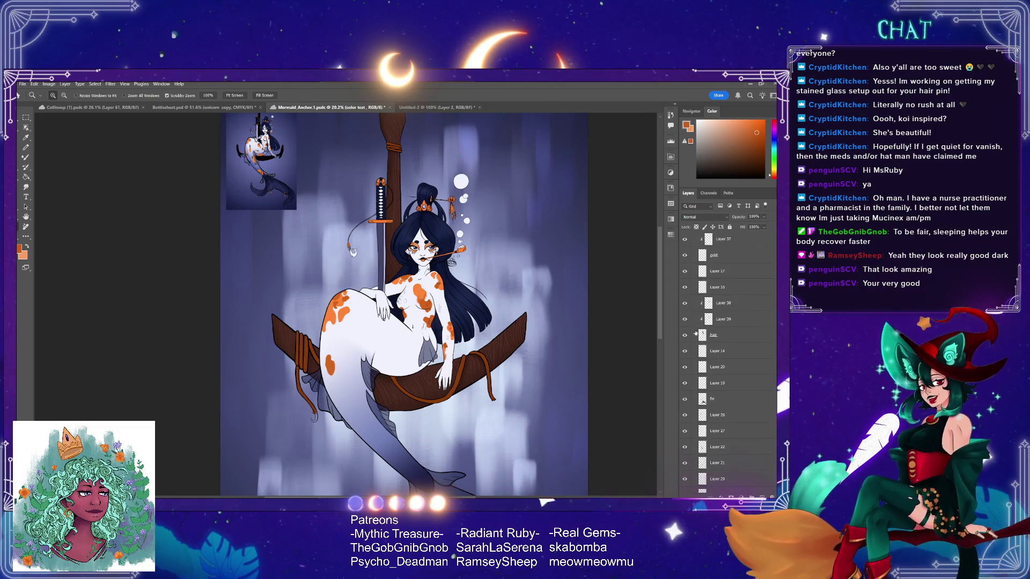
{"action": "left_click", "coordinate": [685, 335]}
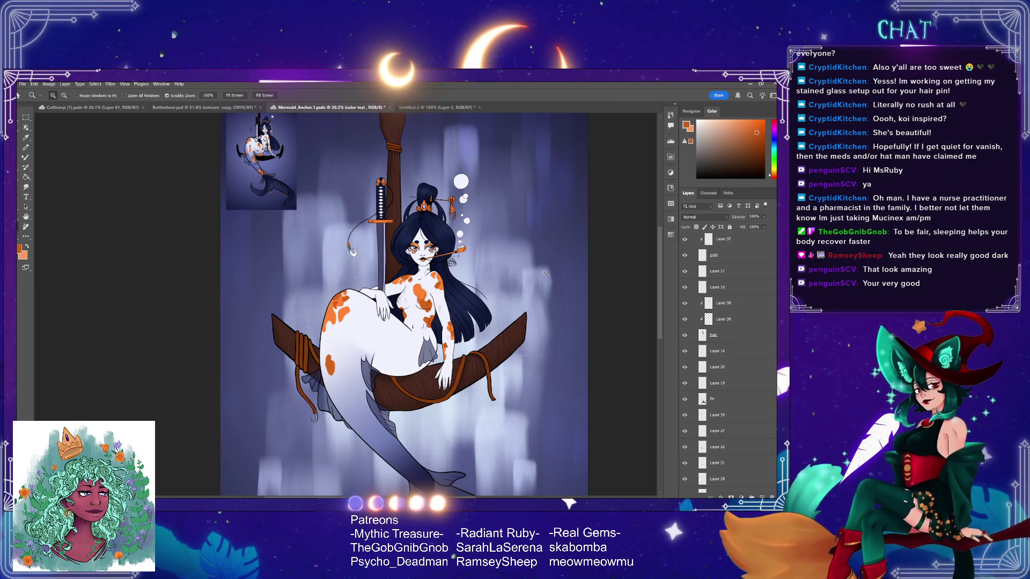
{"action": "scroll", "coordinate": [713, 332], "scroll_direction": "up", "scroll_amount": 2}
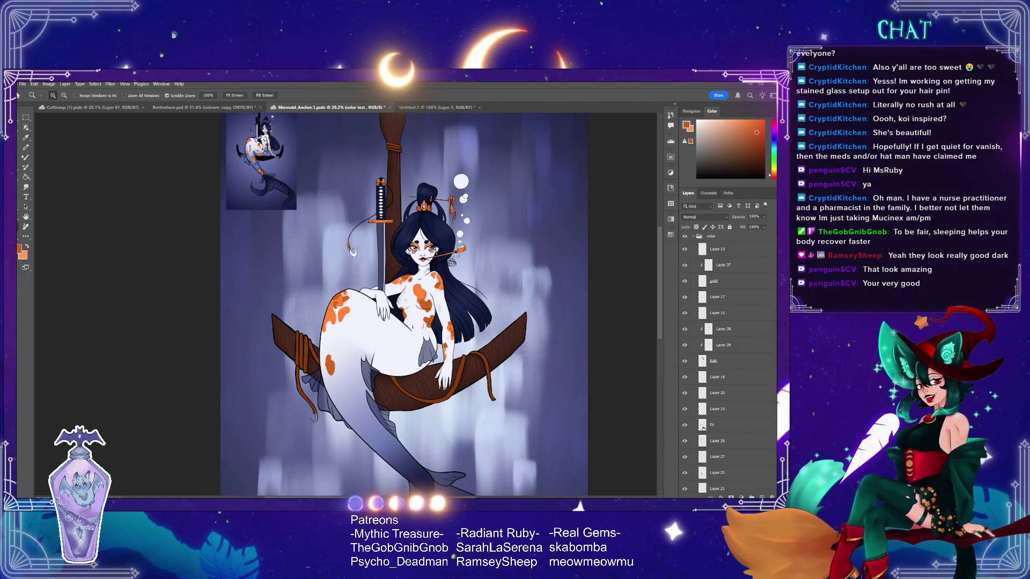
{"action": "left_click", "coordinate": [435, 268]}
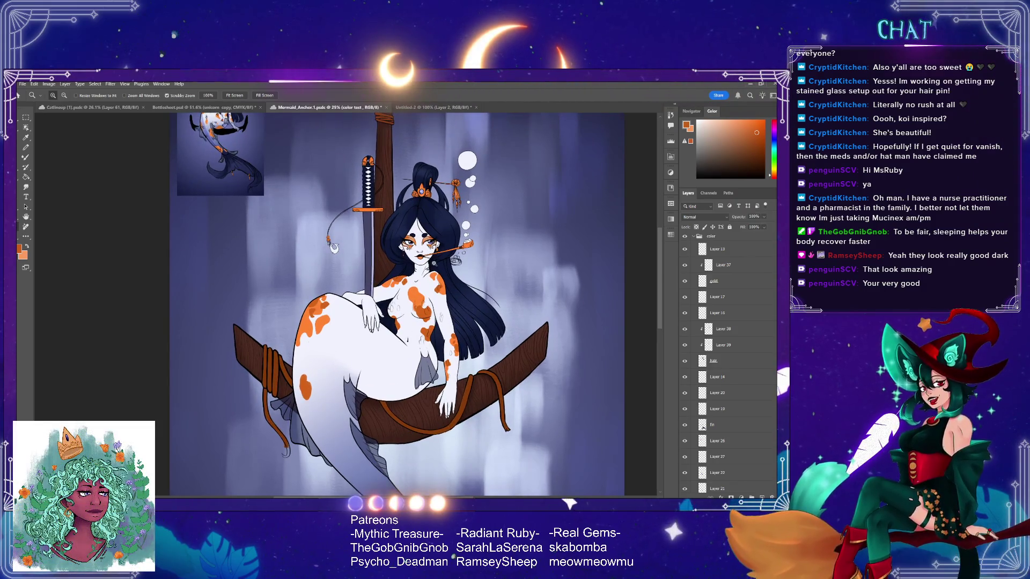
- Zoom in on her face, sample the dark navy hair colour, and activate Layer 38
{"action": "left_click", "coordinate": [433, 262]}
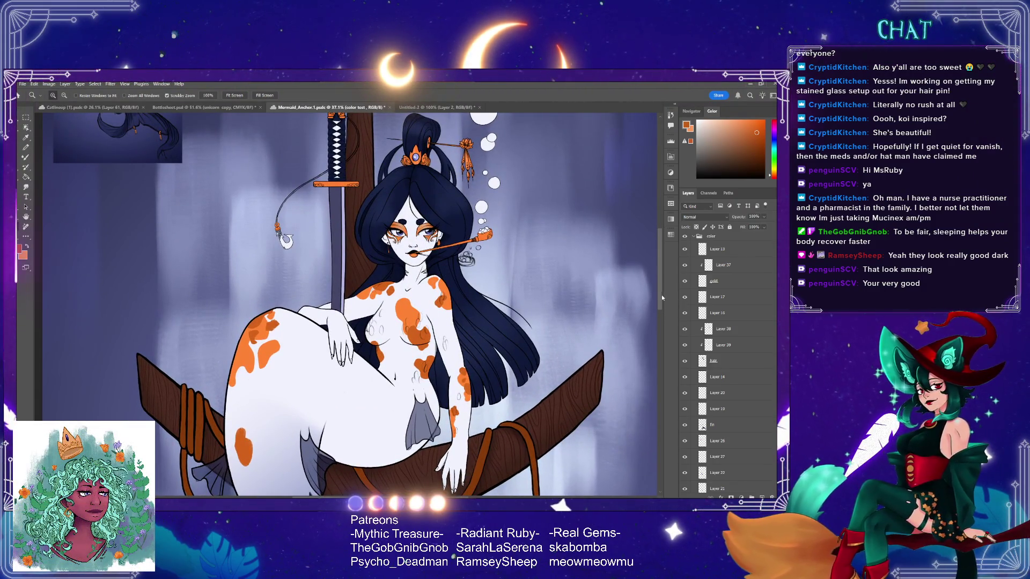
{"action": "left_click_drag", "start_coordinate": [661, 294], "coordinate": [660, 272]}
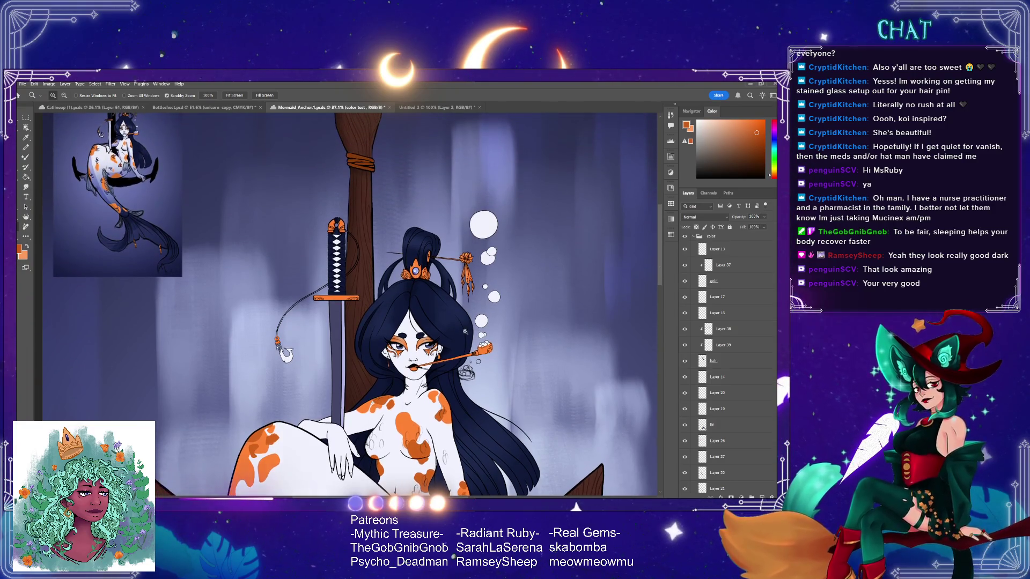
{"action": "left_click_drag", "start_coordinate": [465, 332], "coordinate": [483, 333]}
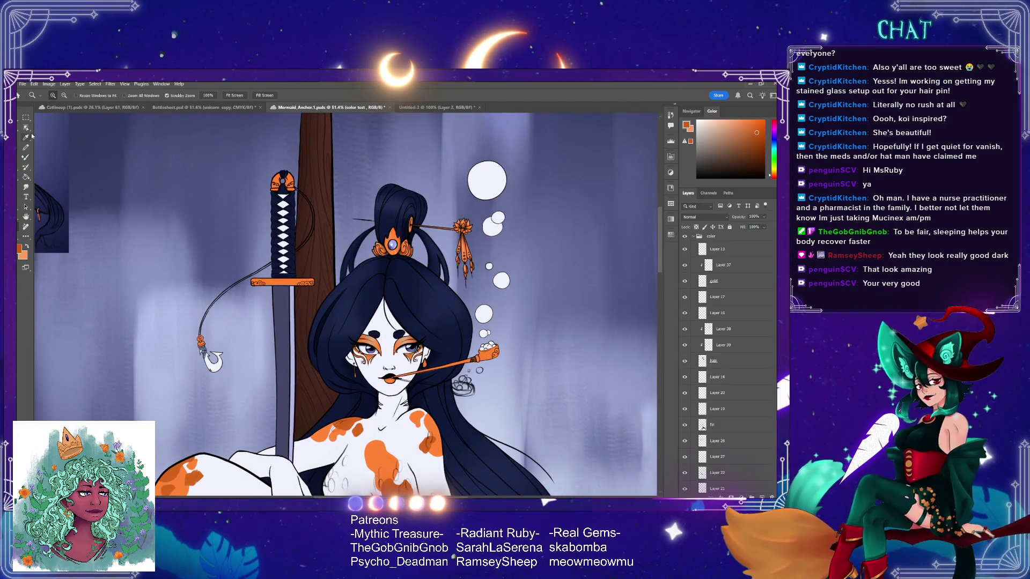
{"action": "left_click", "coordinate": [432, 304]}
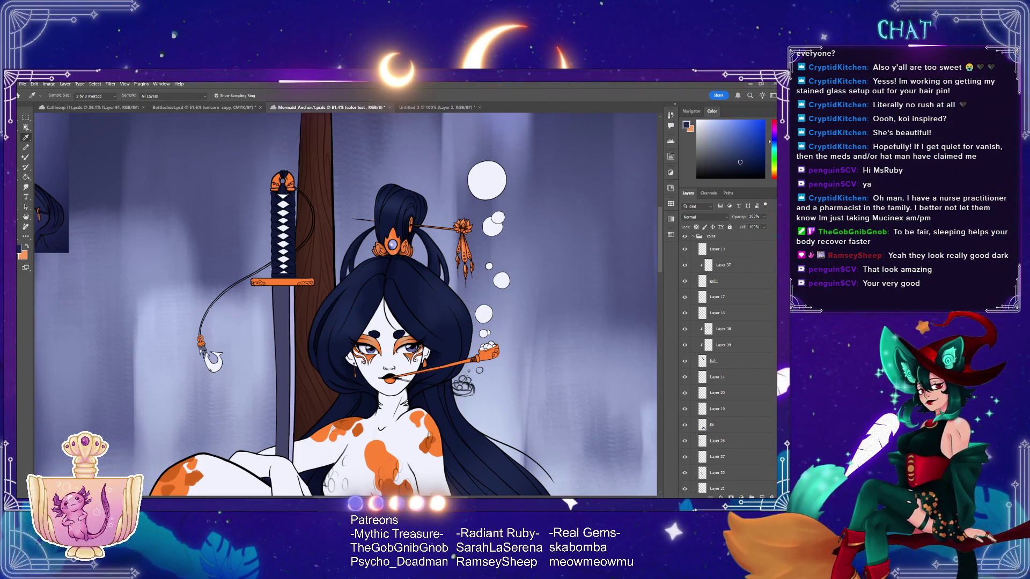
{"action": "scroll", "coordinate": [718, 354], "scroll_direction": "up", "scroll_amount": 3}
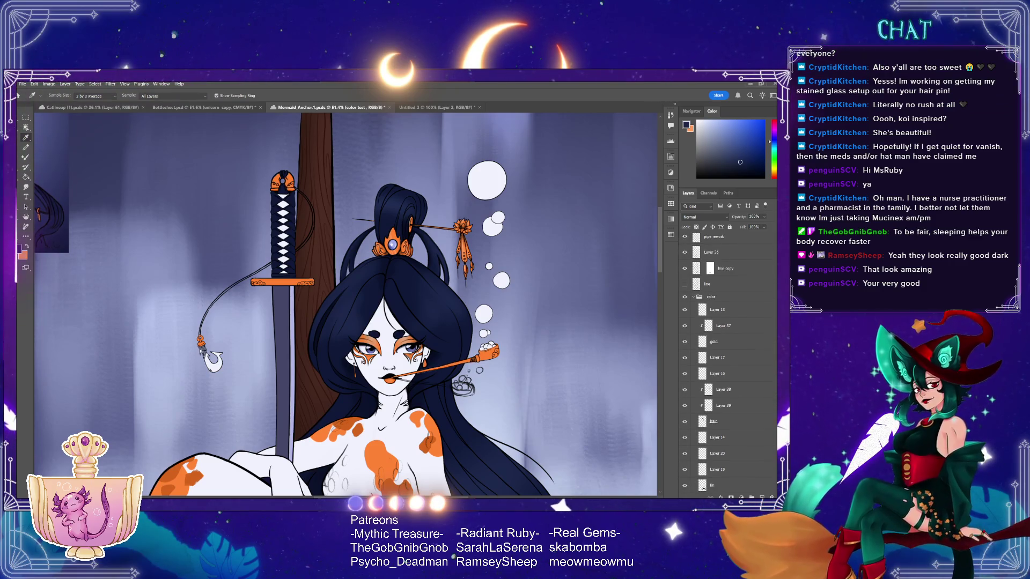
{"action": "scroll", "coordinate": [716, 383], "scroll_direction": "down", "scroll_amount": 1}
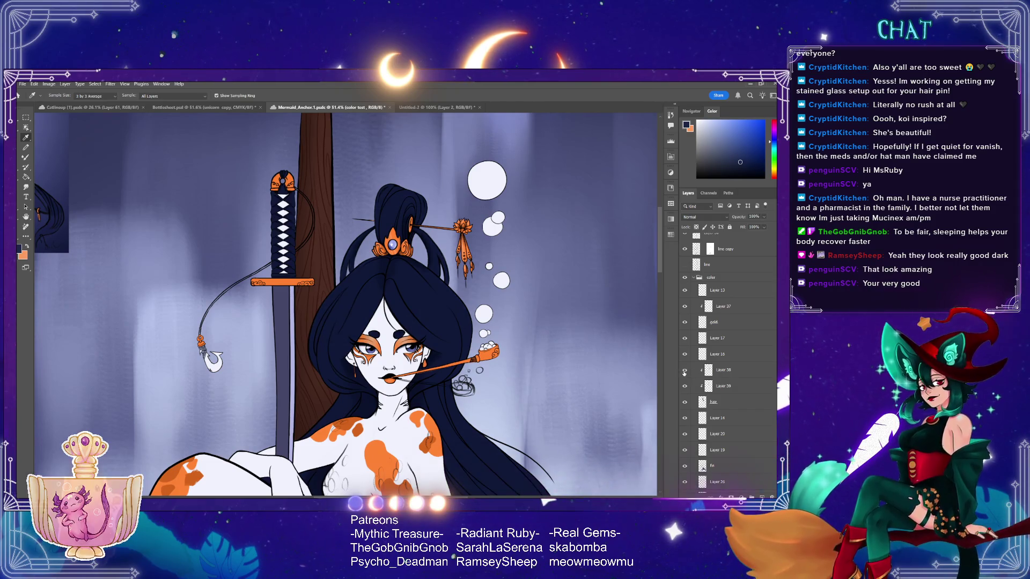
{"action": "left_click", "coordinate": [727, 370]}
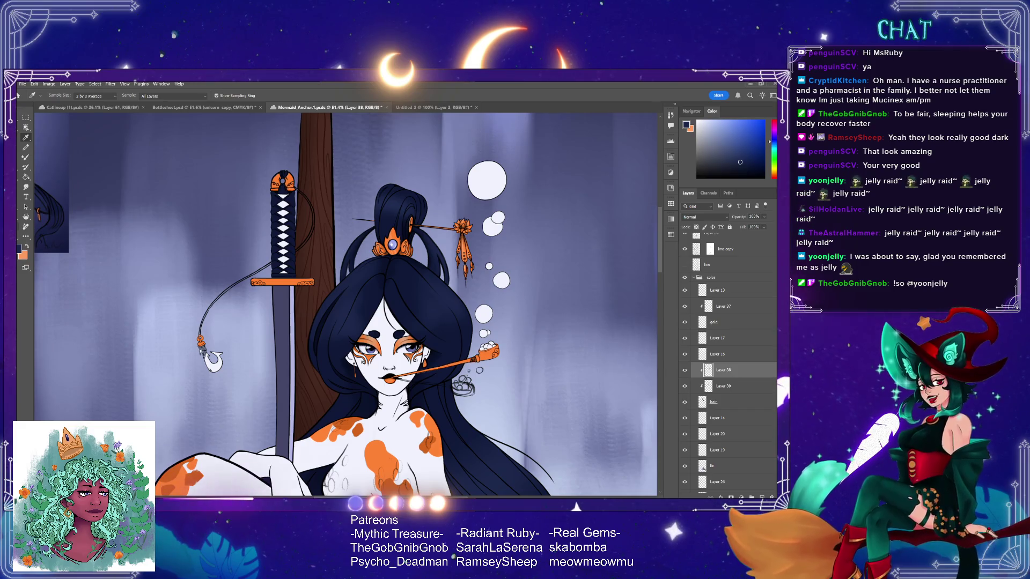
- Zoom out with the Zoom tool until the full mermaid, anchor and tail are visible
{"action": "key", "text": "z"}
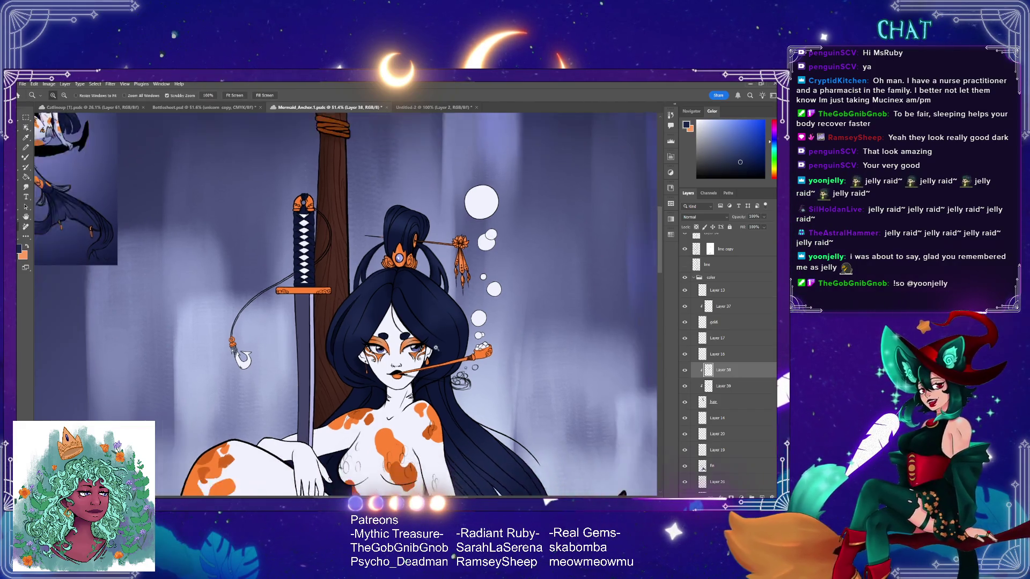
{"action": "mouse_move", "coordinate": [459, 348]}
{"action": "left_mouse_down"}
{"action": "mouse_move", "coordinate": [435, 387]}
{"action": "mouse_move", "coordinate": [452, 398]}
{"action": "left_mouse_up"}
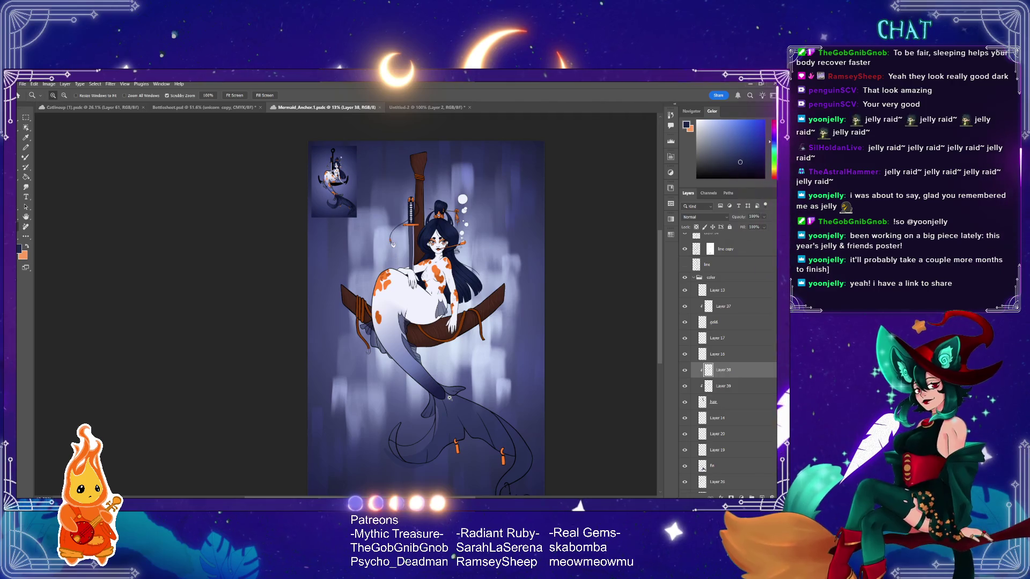
- Zoom to about 34% on her upper body and sample a pale blue-grey from the painting
{"action": "left_click", "coordinate": [463, 292]}
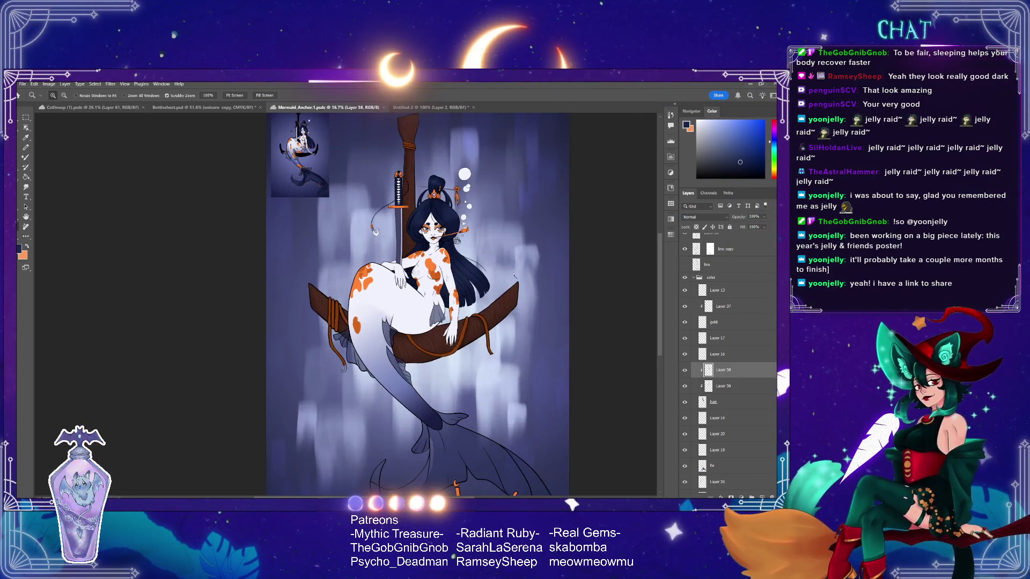
{"action": "left_click_drag", "start_coordinate": [431, 137], "coordinate": [483, 139]}
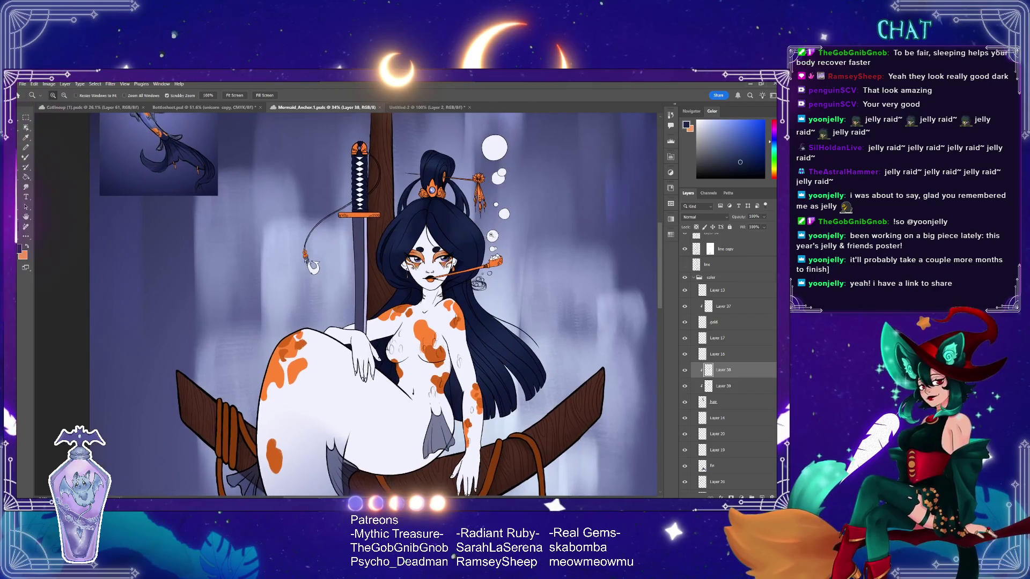
{"action": "key", "text": "i"}
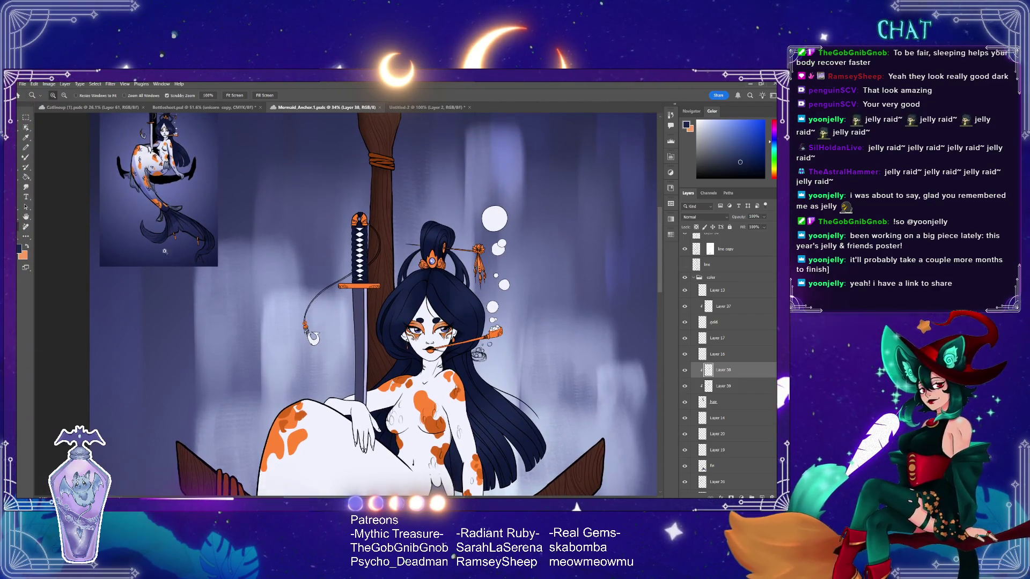
{"action": "left_click", "coordinate": [295, 265]}
{"action": "left_click", "coordinate": [288, 282]}
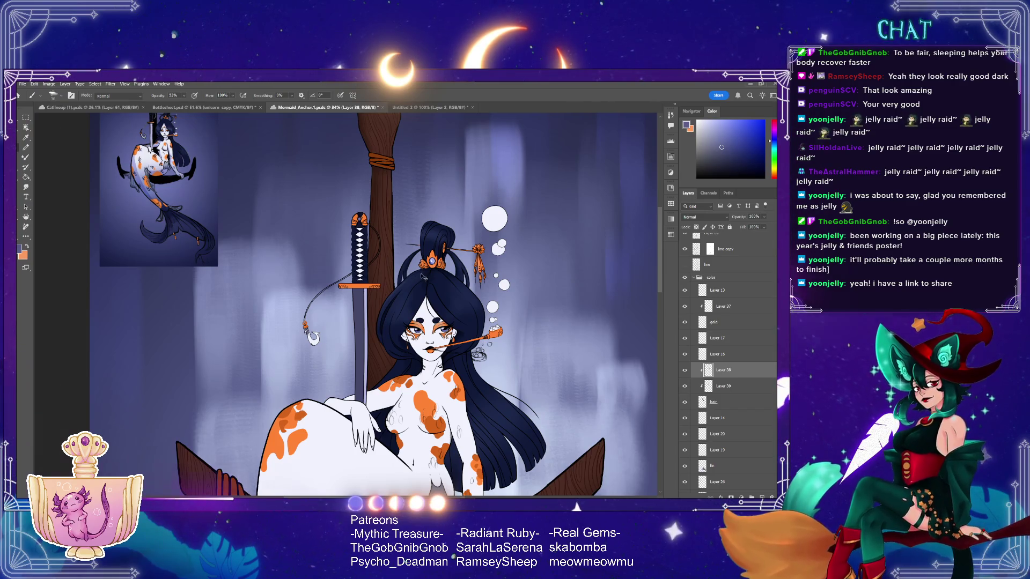
- Check Layer 38 by hiding and showing it, then paste the chibi group image onto new Layer 42
{"action": "key", "text": "ctrl+comma"}
{"action": "left_click", "coordinate": [685, 370]}
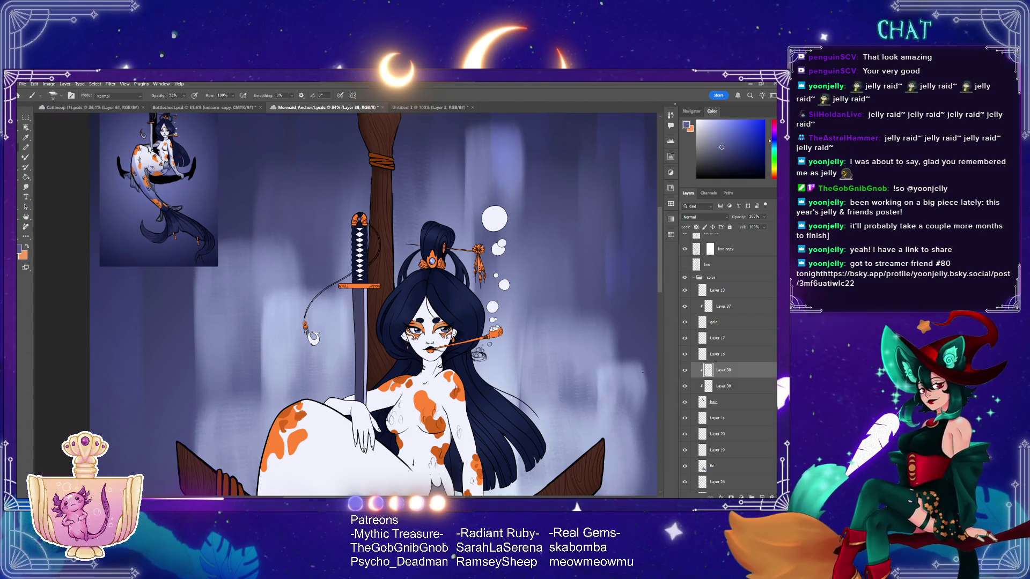
{"action": "scroll", "coordinate": [715, 271], "scroll_direction": "up", "scroll_amount": 3}
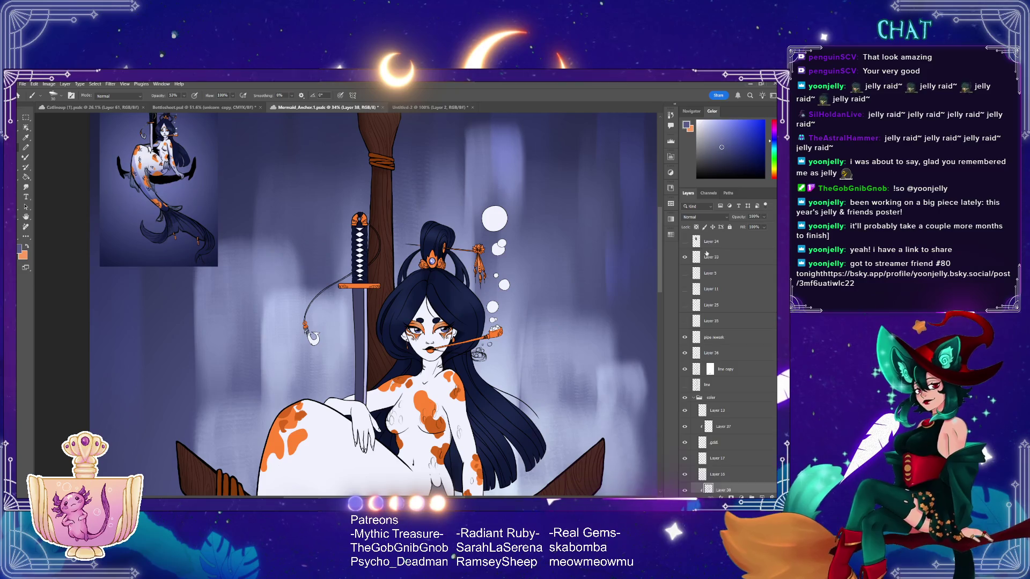
{"action": "left_click", "coordinate": [762, 497]}
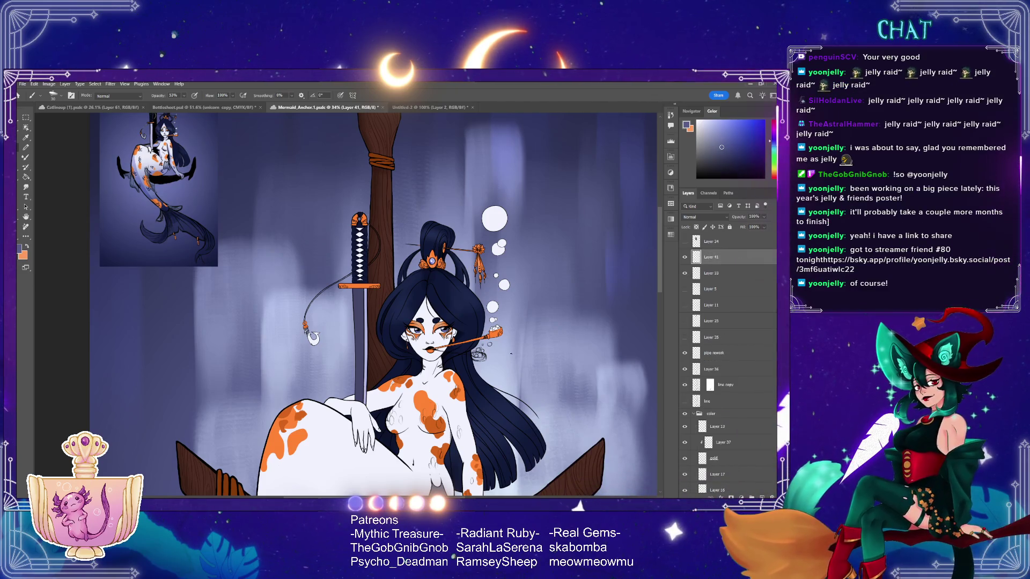
{"action": "key", "text": "ctrl+v"}
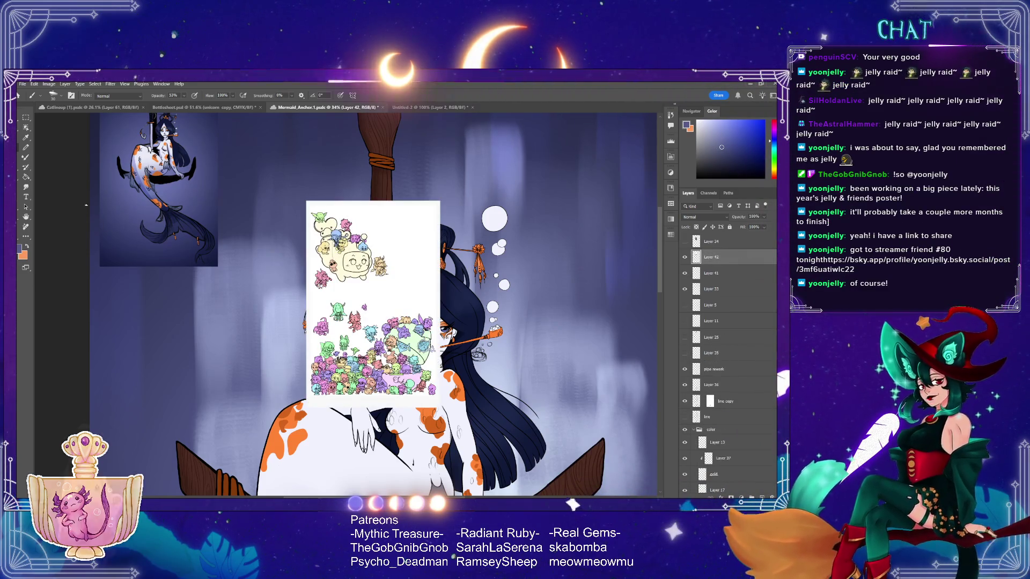
- Zoom to about 190% on the chibi poster and pan across its left-hand characters
{"action": "key", "text": "z"}
{"action": "mouse_move", "coordinate": [357, 272]}
{"action": "left_mouse_down"}
{"action": "mouse_move", "coordinate": [399, 343]}
{"action": "mouse_move", "coordinate": [395, 300]}
{"action": "mouse_move", "coordinate": [556, 410]}
{"action": "mouse_move", "coordinate": [520, 353]}
{"action": "left_mouse_up"}
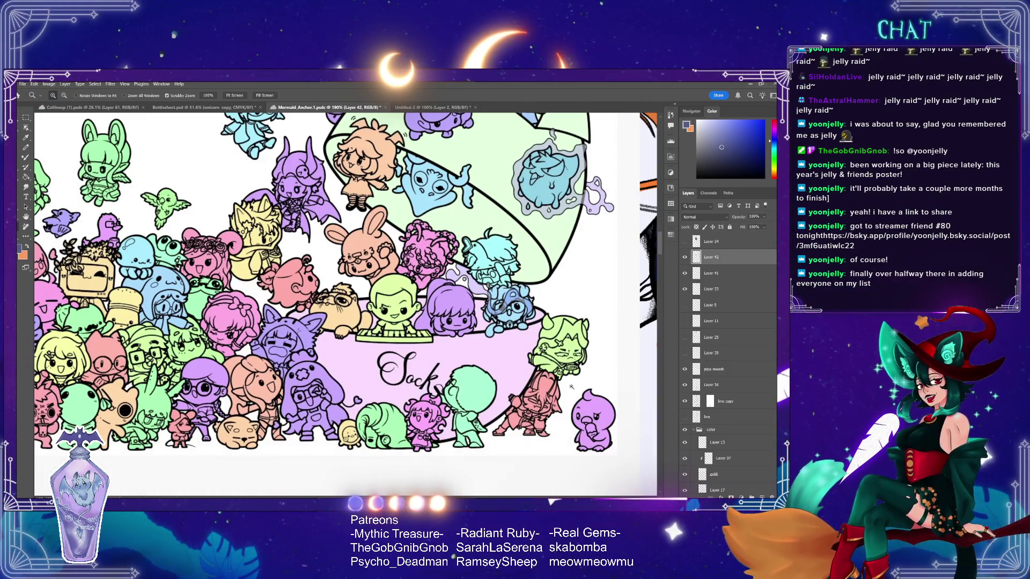
{"action": "left_click_drag", "start_coordinate": [575, 403], "coordinate": [545, 371]}
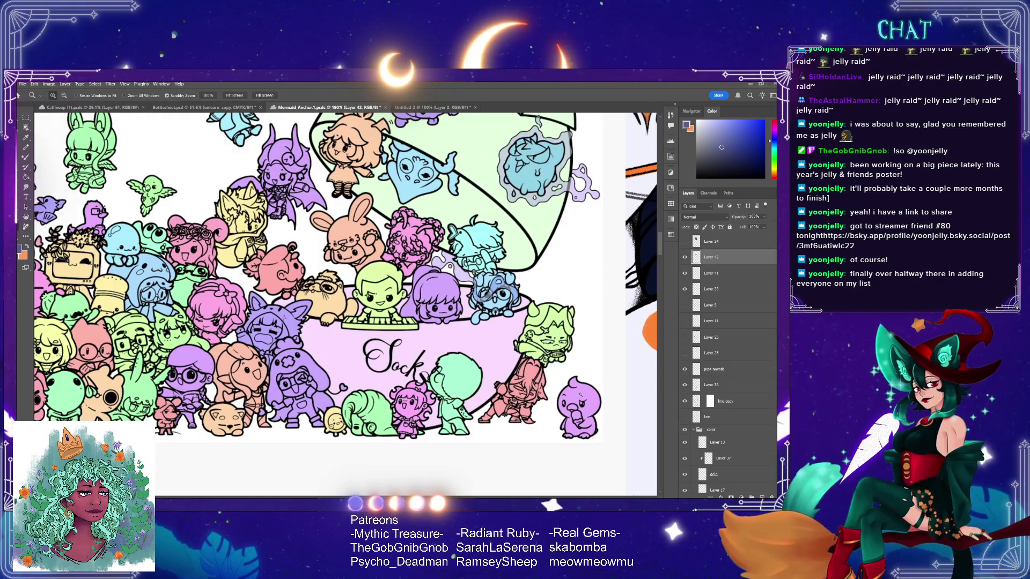
{"action": "left_click_drag", "start_coordinate": [580, 395], "coordinate": [614, 419]}
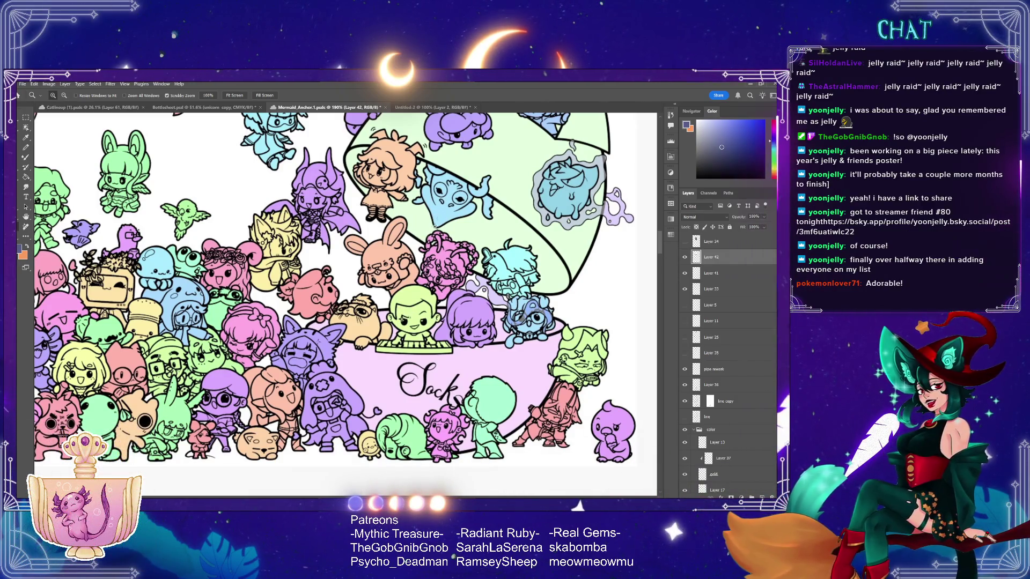
{"action": "left_click_drag", "start_coordinate": [282, 290], "coordinate": [367, 295]}
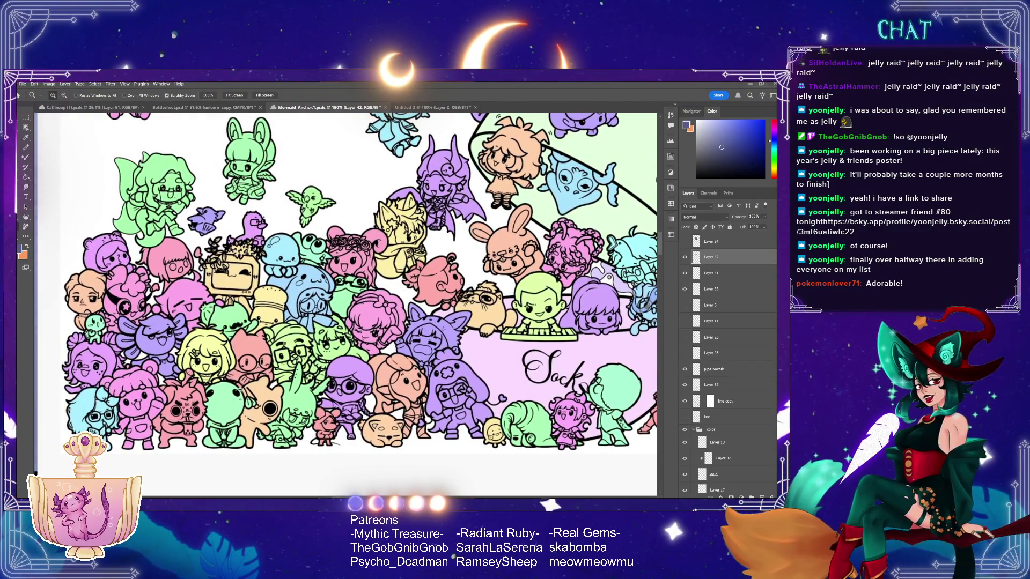
{"action": "left_click_drag", "start_coordinate": [240, 390], "coordinate": [280, 403]}
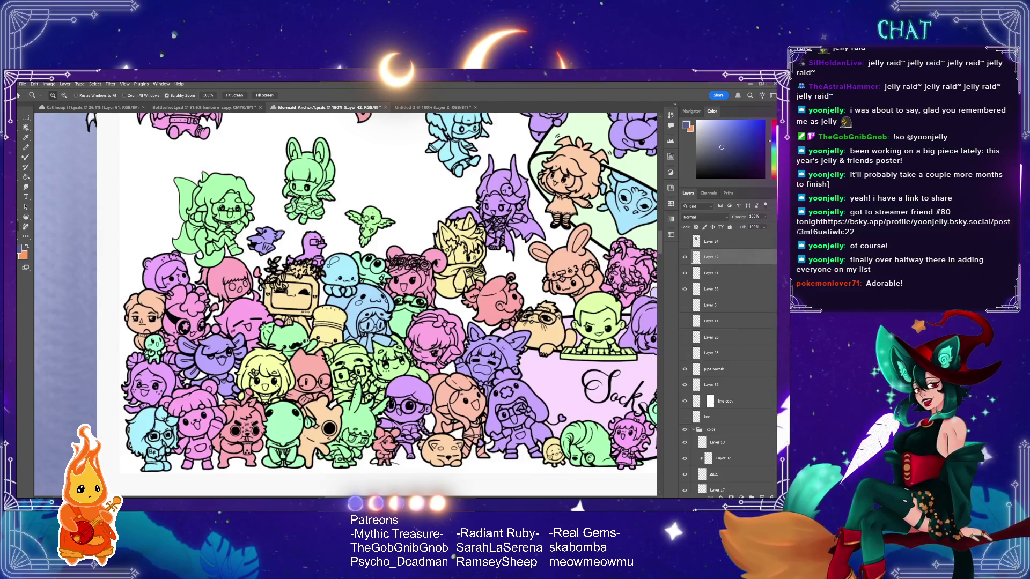
- Pan up past the cream cat to the top of the crowd, then back to the bowl
{"action": "left_click_drag", "start_coordinate": [301, 319], "coordinate": [298, 333]}
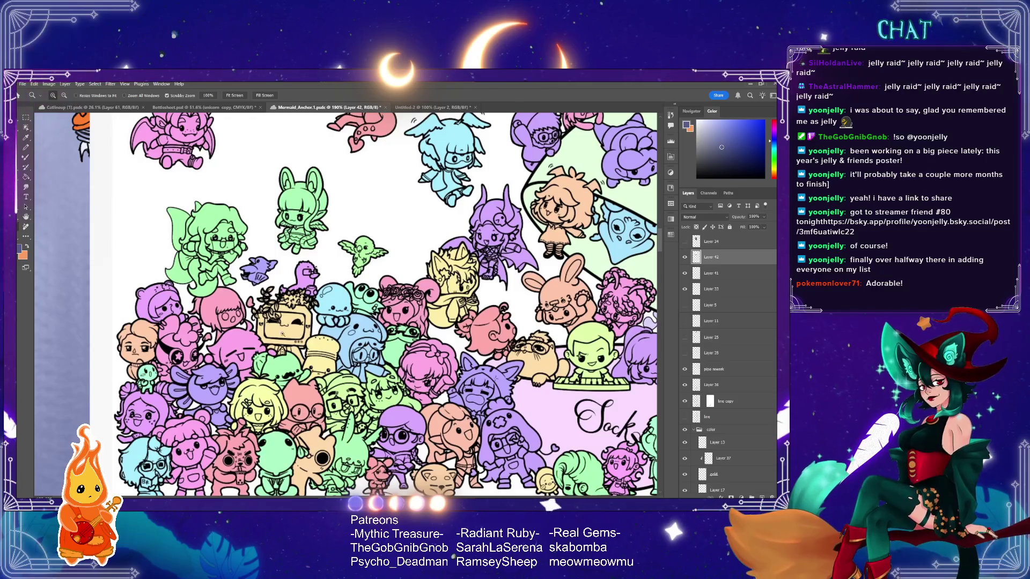
{"action": "left_click_drag", "start_coordinate": [282, 333], "coordinate": [257, 349]}
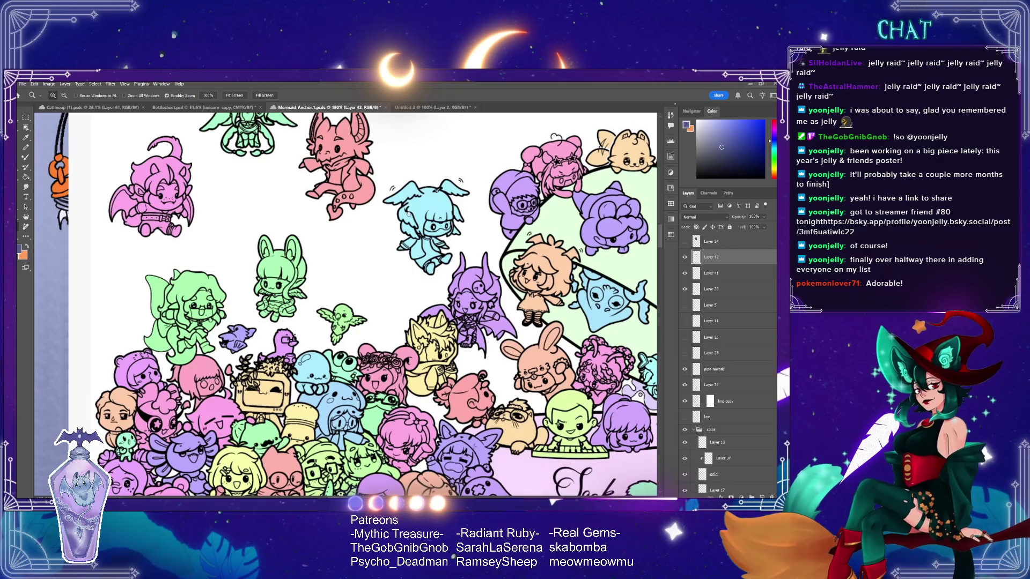
{"action": "left_click_drag", "start_coordinate": [445, 236], "coordinate": [452, 350]}
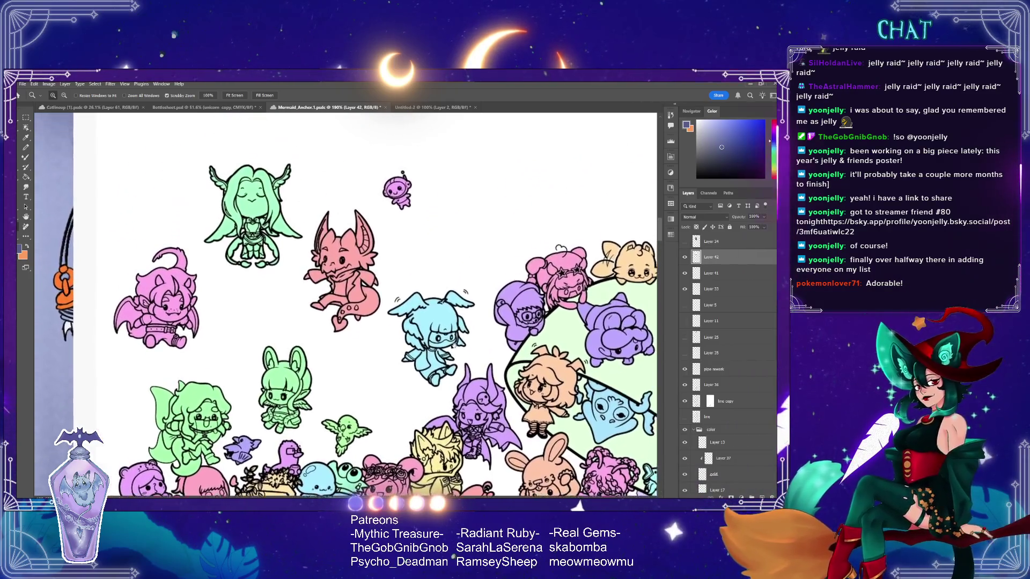
{"action": "left_click_drag", "start_coordinate": [451, 236], "coordinate": [455, 348]}
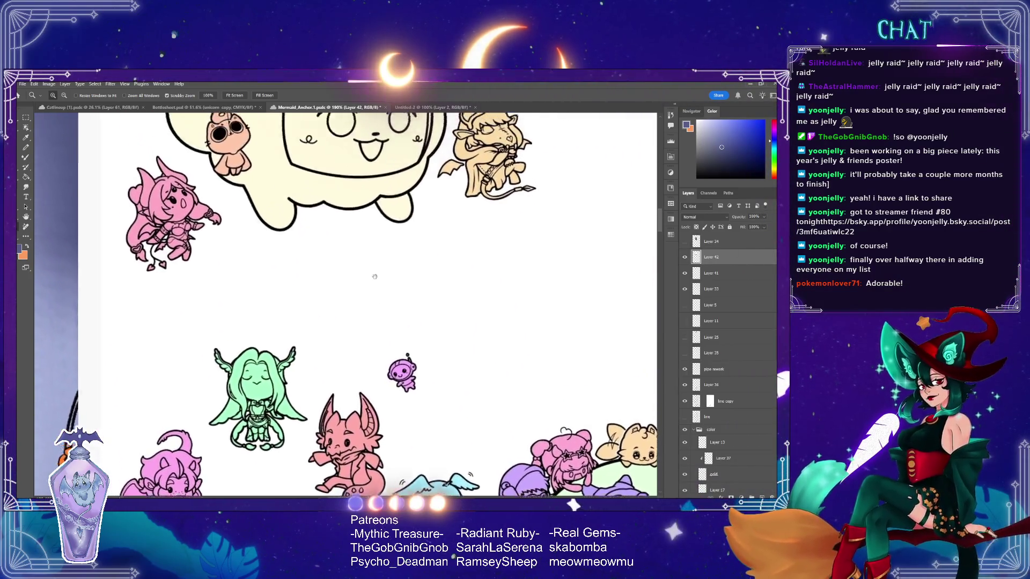
{"action": "left_click_drag", "start_coordinate": [373, 212], "coordinate": [375, 325]}
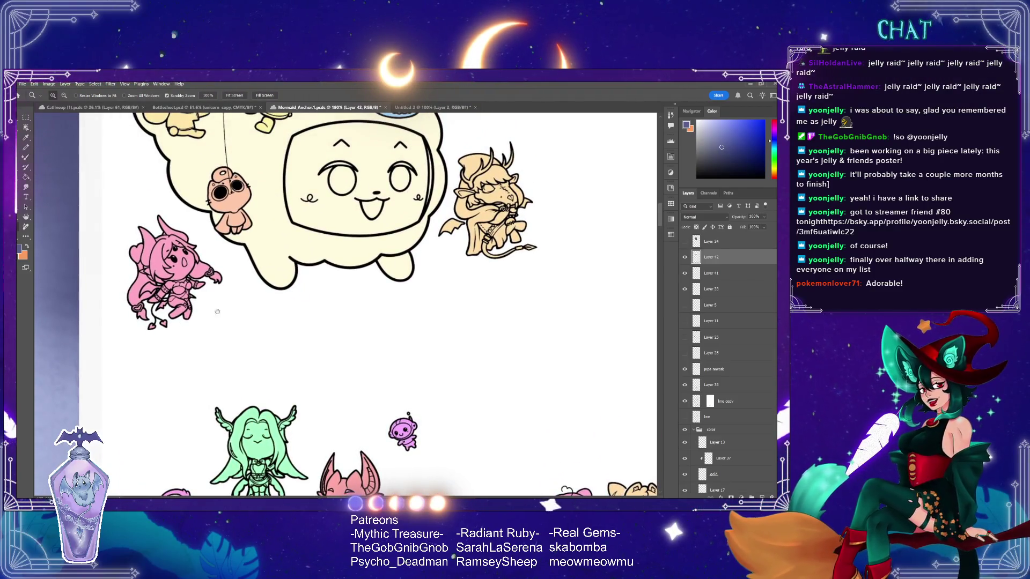
{"action": "left_click_drag", "start_coordinate": [217, 312], "coordinate": [222, 461]}
{"action": "left_click_drag", "start_coordinate": [393, 329], "coordinate": [405, 406]}
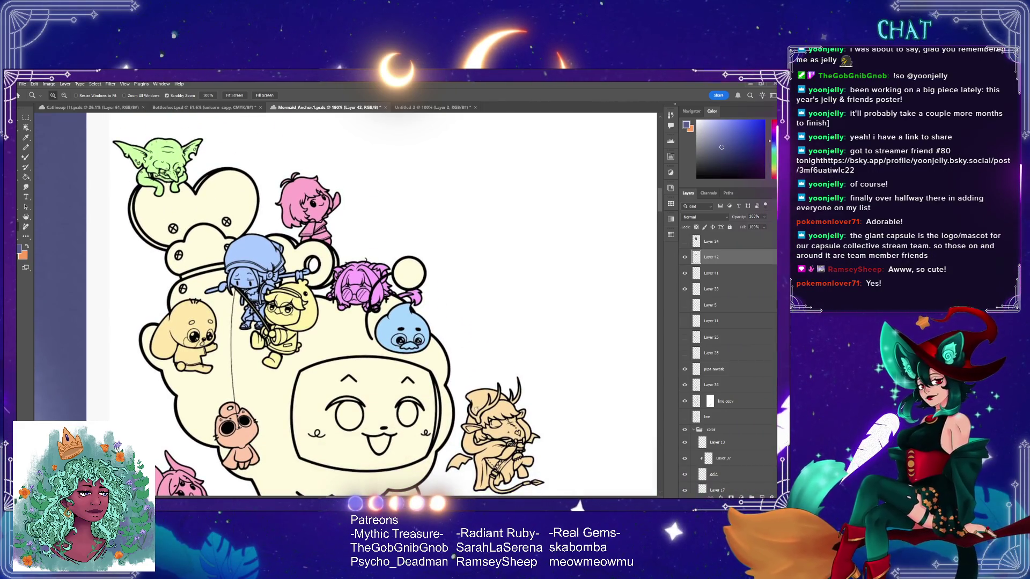
{"action": "mouse_move", "coordinate": [409, 397]}
{"action": "left_mouse_down"}
{"action": "mouse_move", "coordinate": [430, 312]}
{"action": "mouse_move", "coordinate": [428, 323]}
{"action": "mouse_move", "coordinate": [458, 316]}
{"action": "mouse_move", "coordinate": [373, 287]}
{"action": "left_mouse_up"}
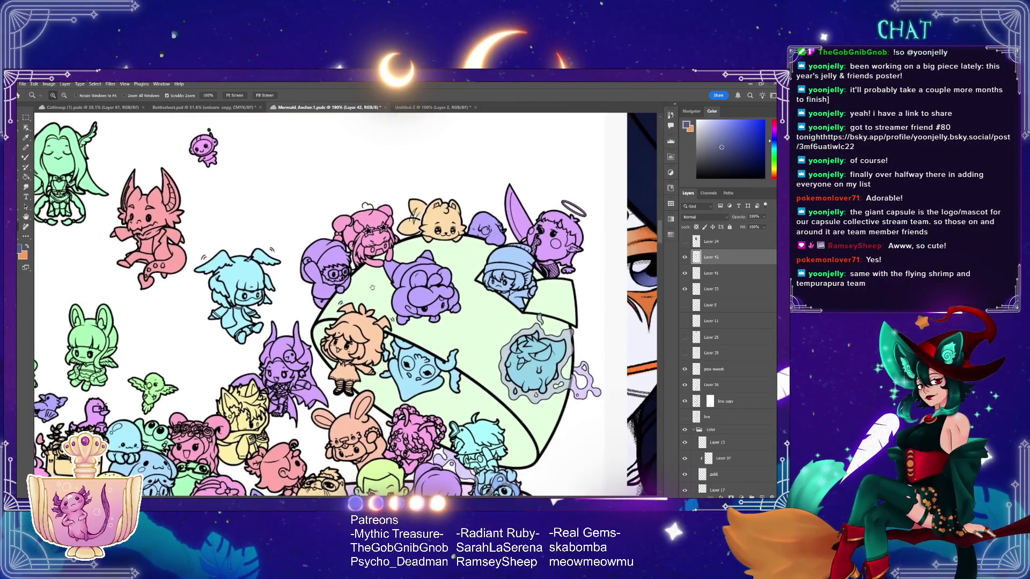
{"action": "left_click_drag", "start_coordinate": [375, 291], "coordinate": [384, 119]}
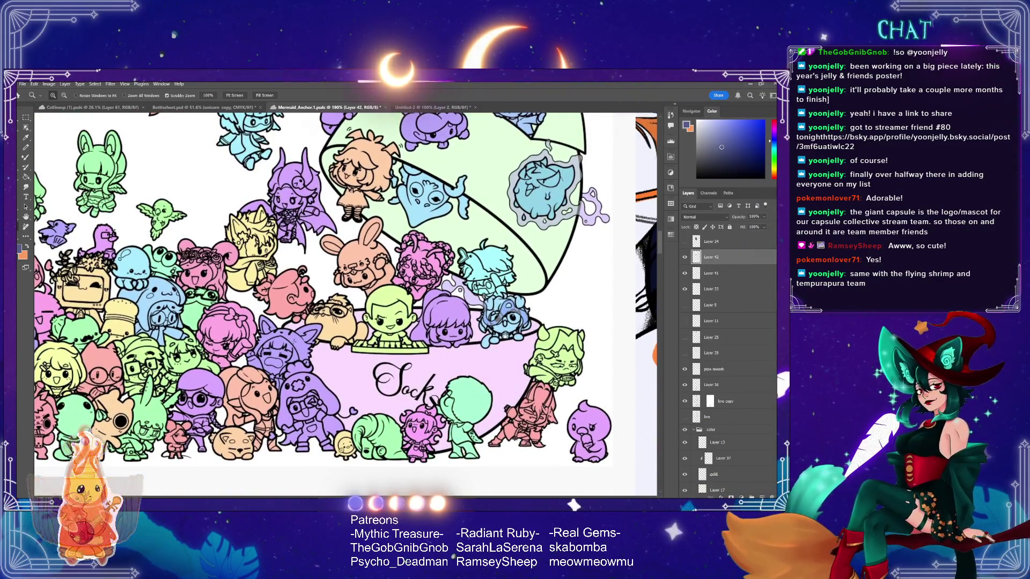
{"action": "left_click_drag", "start_coordinate": [343, 289], "coordinate": [356, 299]}
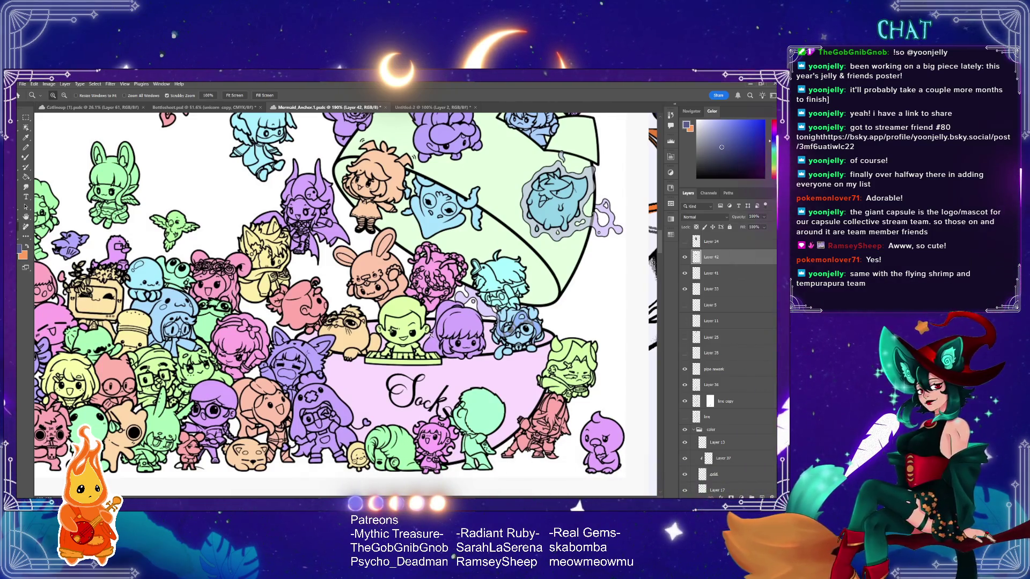
{"action": "scroll", "coordinate": [430, 334], "scroll_direction": "left", "scroll_amount": 6}
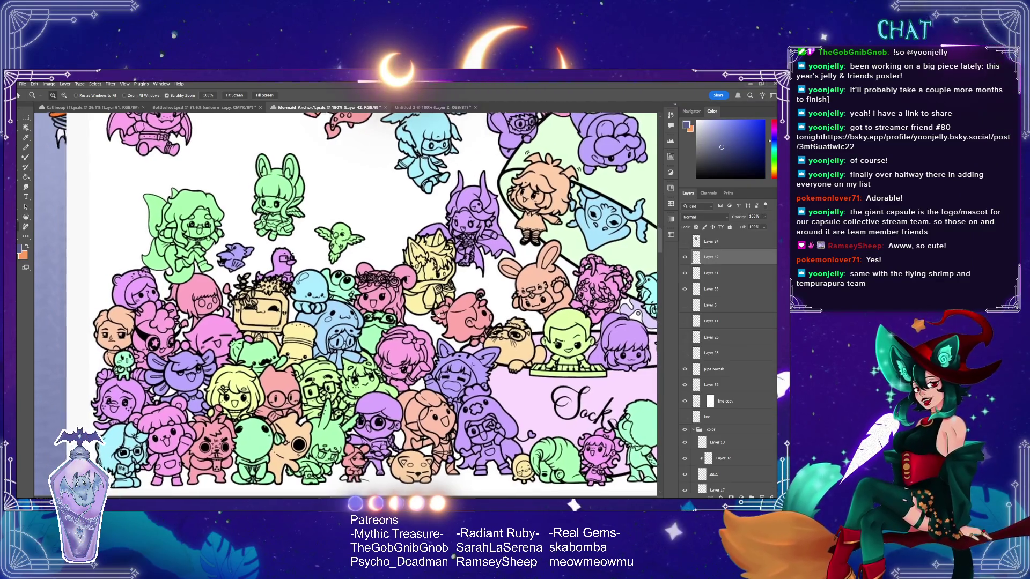
{"action": "scroll", "coordinate": [439, 316], "scroll_direction": "down", "scroll_amount": 2}
{"action": "scroll", "coordinate": [436, 310], "scroll_direction": "left", "scroll_amount": 2}
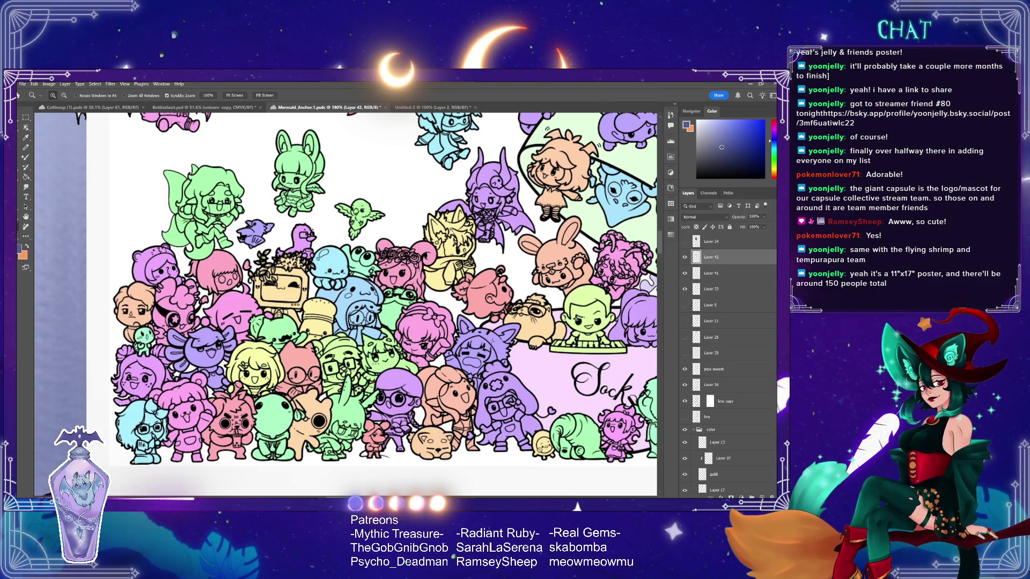
{"action": "scroll", "coordinate": [442, 247], "scroll_direction": "right", "scroll_amount": 3}
{"action": "scroll", "coordinate": [446, 261], "scroll_direction": "up", "scroll_amount": 2}
{"action": "left_click_drag", "start_coordinate": [445, 263], "coordinate": [357, 272]}
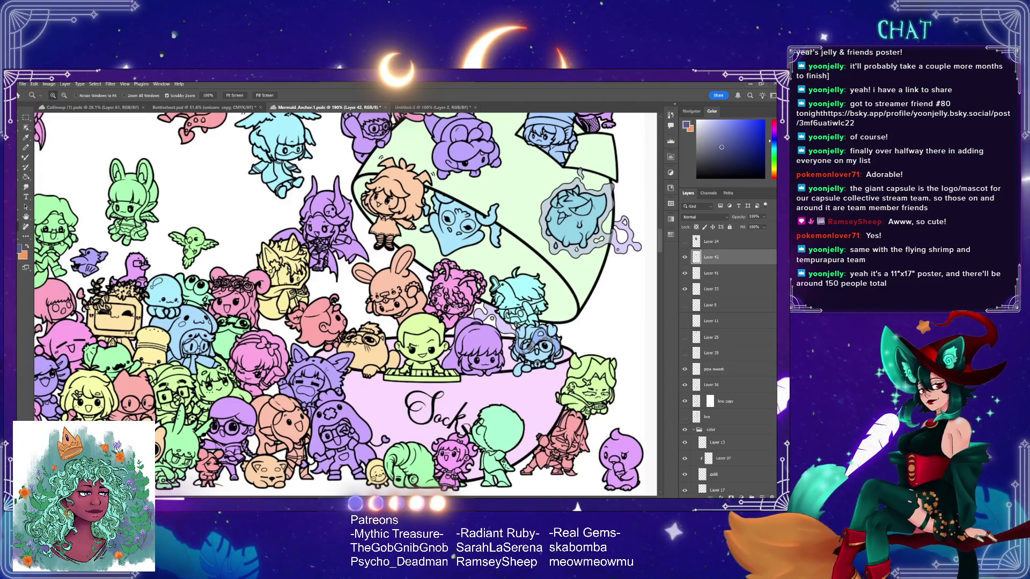
{"action": "left_click_drag", "start_coordinate": [431, 247], "coordinate": [430, 372]}
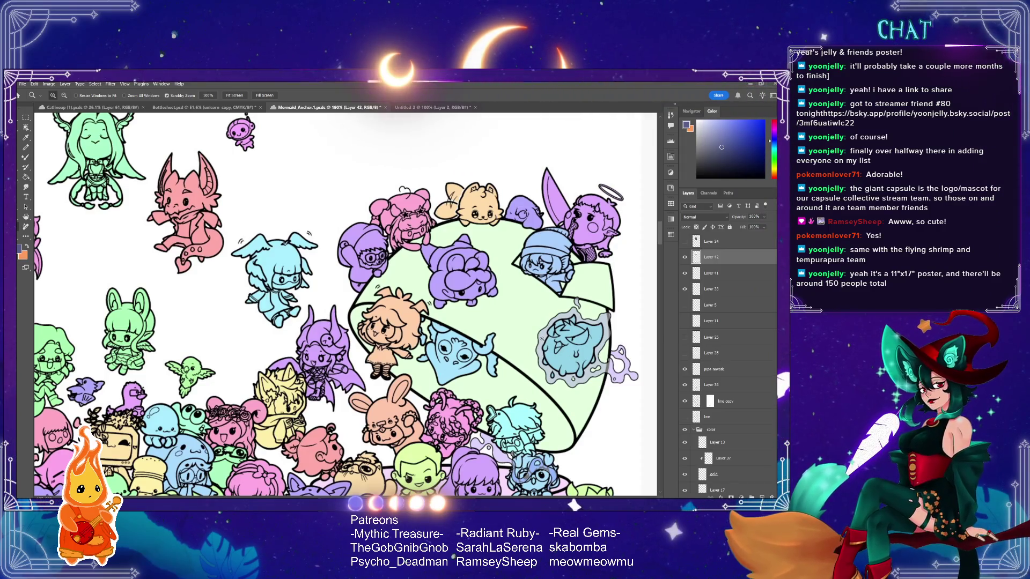
{"action": "left_click_drag", "start_coordinate": [341, 379], "coordinate": [473, 290]}
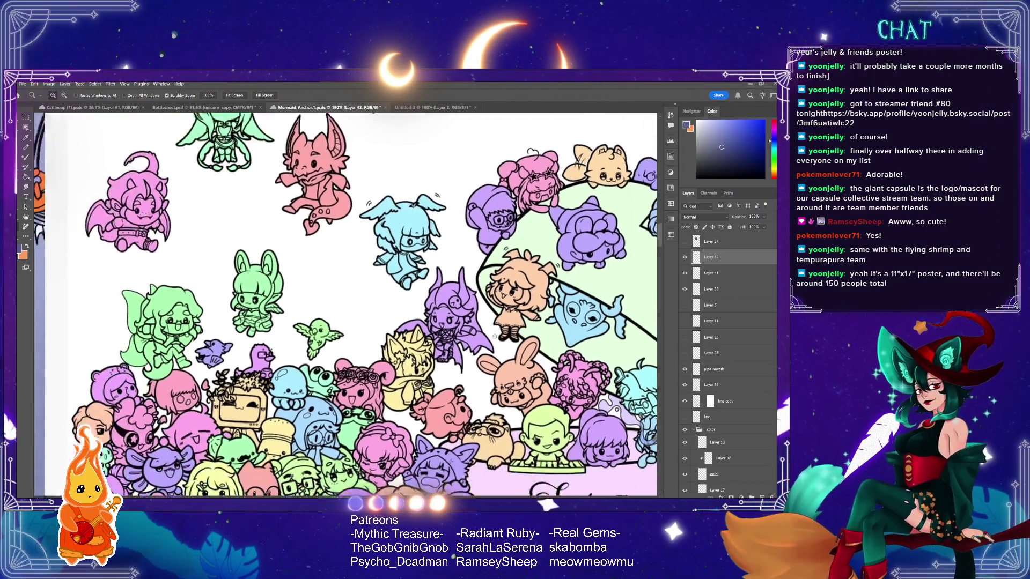
{"action": "scroll", "coordinate": [473, 292], "scroll_direction": "down", "scroll_amount": 1}
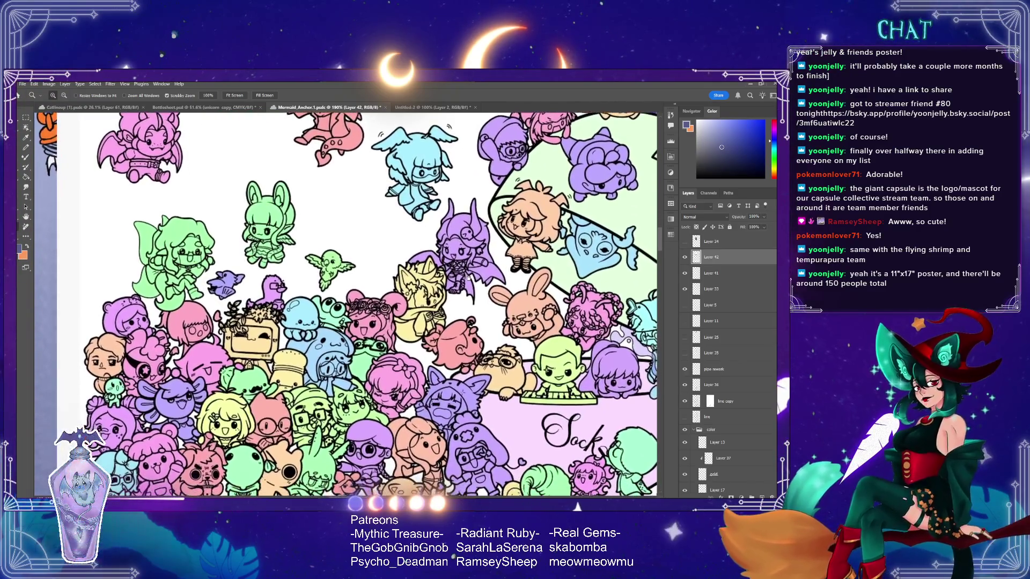
{"action": "scroll", "coordinate": [452, 354], "scroll_direction": "down", "scroll_amount": 3}
{"action": "left_click_drag", "start_coordinate": [452, 354], "coordinate": [447, 357]}
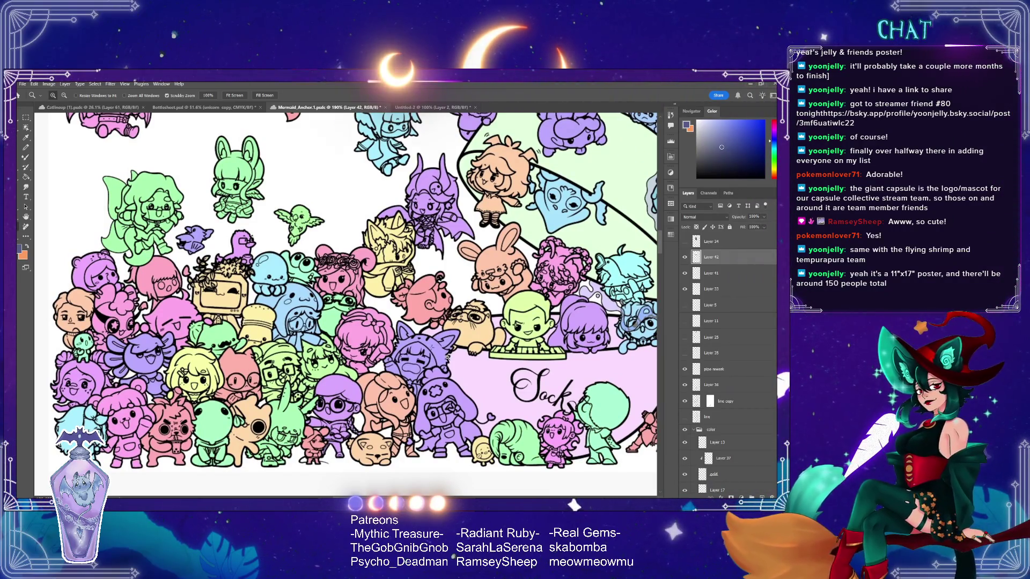
{"action": "left_click_drag", "start_coordinate": [410, 311], "coordinate": [426, 311]}
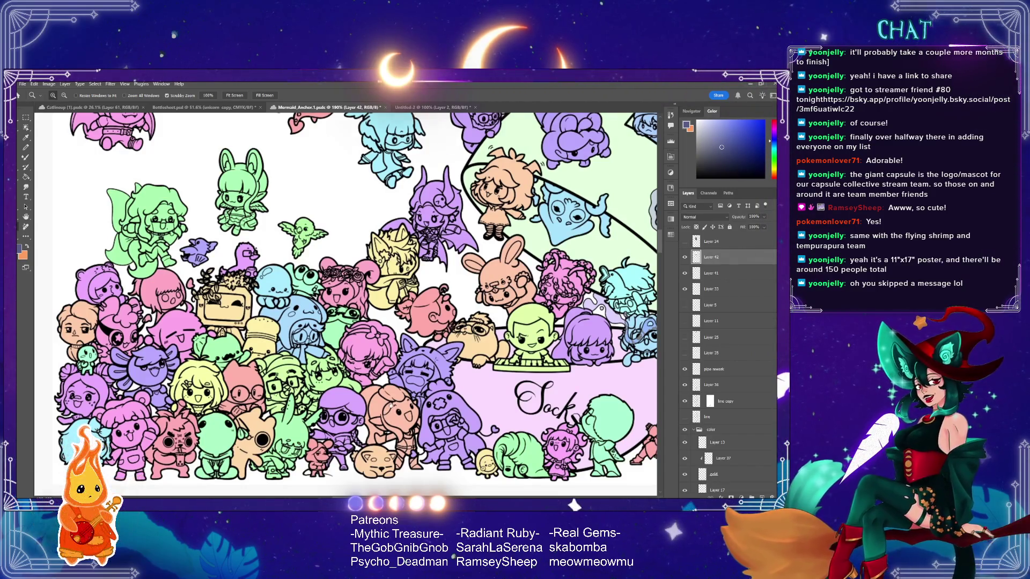
{"action": "left_click", "coordinate": [378, 421]}
- Zoom out and recentre so the whole chibi poster fits in view
{"action": "left_click", "coordinate": [379, 422], "text": "alt"}
{"action": "left_click", "coordinate": [452, 276]}
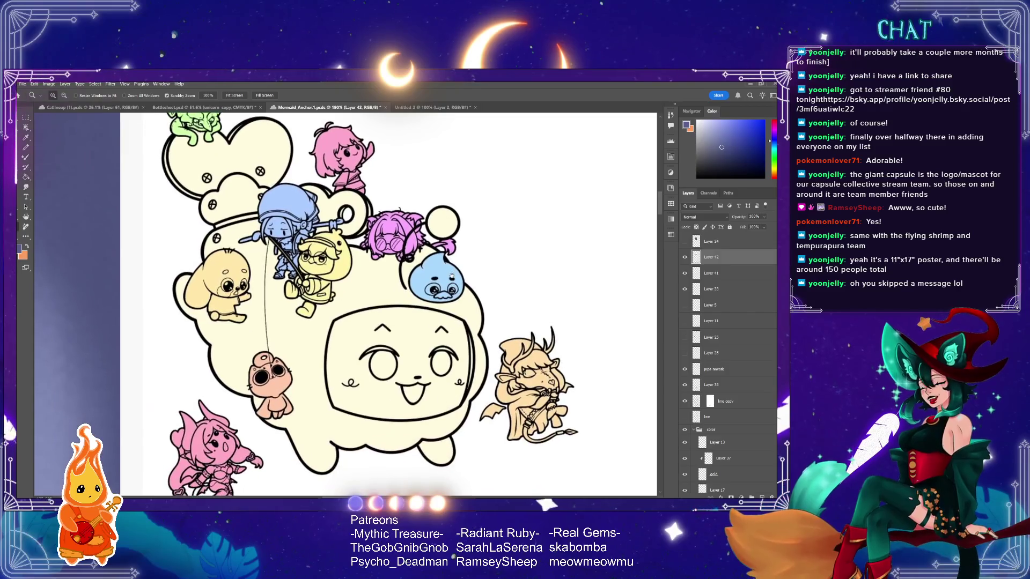
{"action": "scroll", "coordinate": [385, 333], "scroll_direction": "down", "scroll_amount": 3}
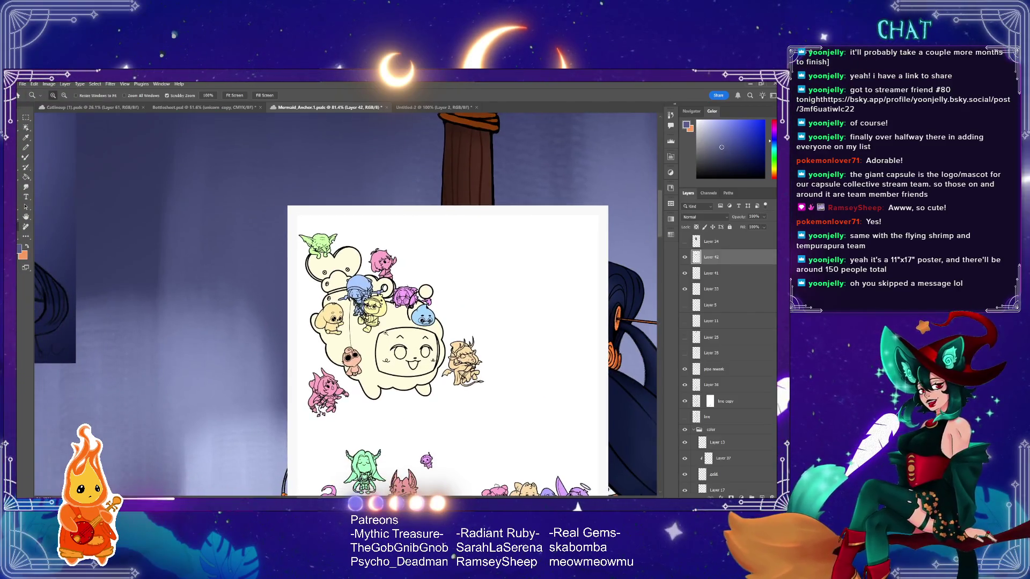
{"action": "scroll", "coordinate": [385, 334], "scroll_direction": "up", "scroll_amount": 1}
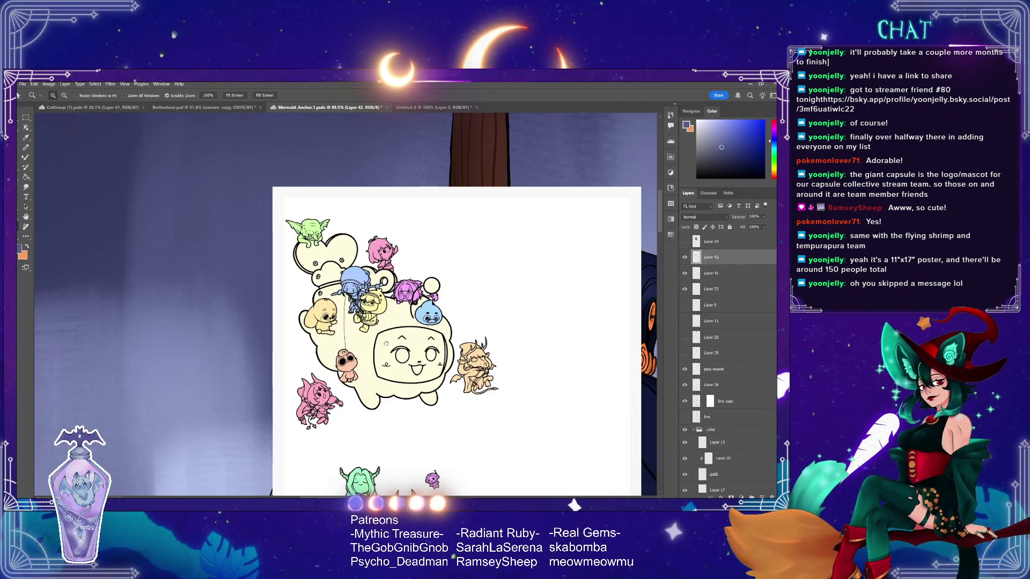
{"action": "left_click_drag", "start_coordinate": [389, 346], "coordinate": [368, 325]}
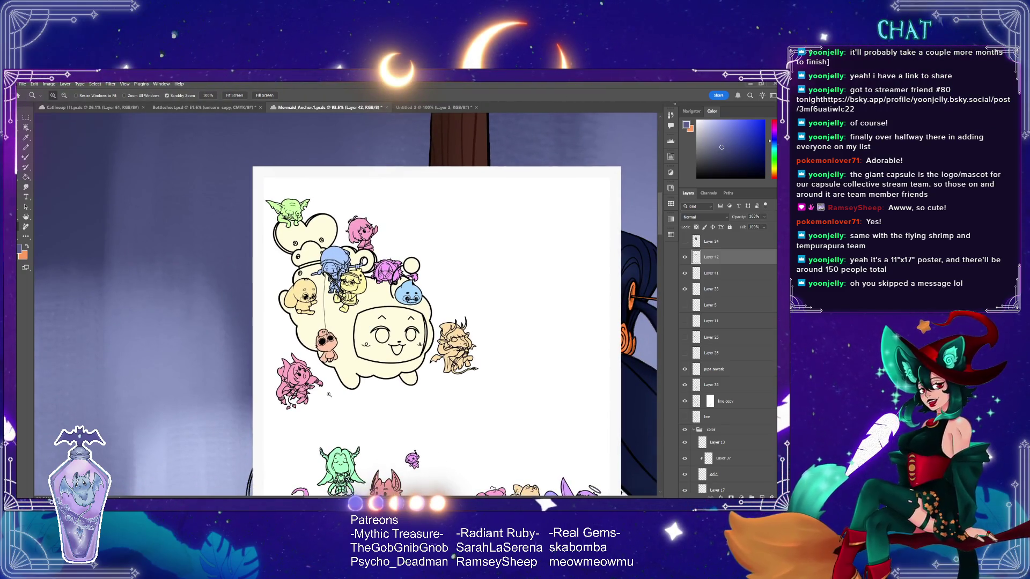
{"action": "mouse_move", "coordinate": [475, 437]}
{"action": "left_mouse_down"}
{"action": "mouse_move", "coordinate": [421, 322]}
{"action": "mouse_move", "coordinate": [424, 190]}
{"action": "left_mouse_up"}
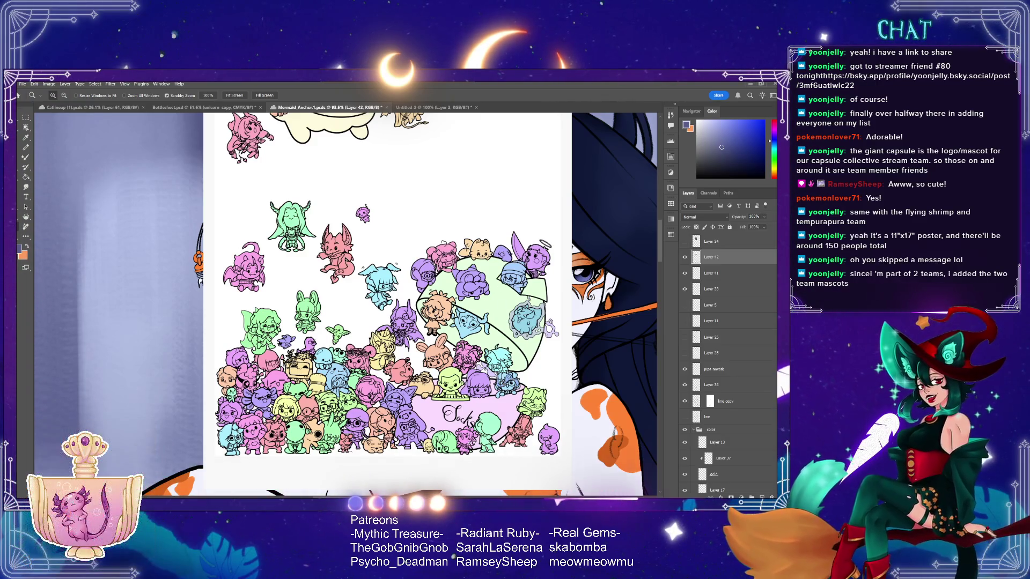
{"action": "left_click_drag", "start_coordinate": [409, 354], "coordinate": [431, 375]}
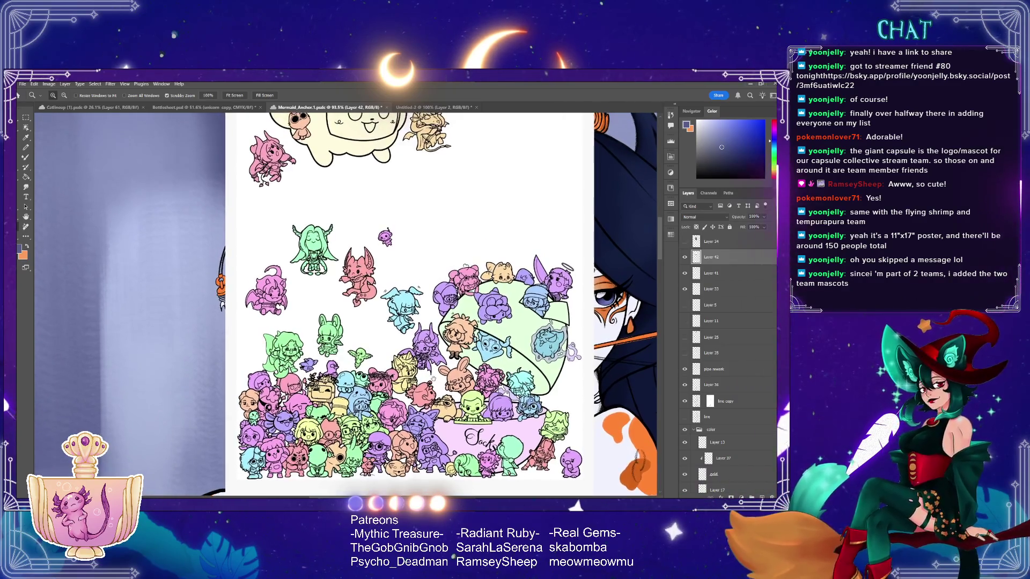
{"action": "scroll", "coordinate": [453, 344], "scroll_direction": "down", "scroll_amount": 2}
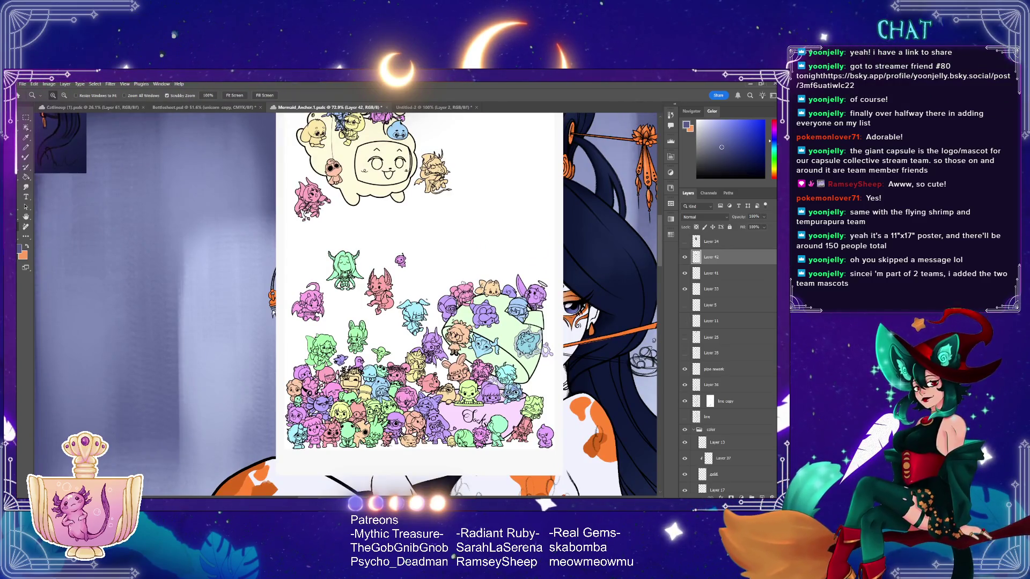
{"action": "left_click_drag", "start_coordinate": [545, 351], "coordinate": [534, 383]}
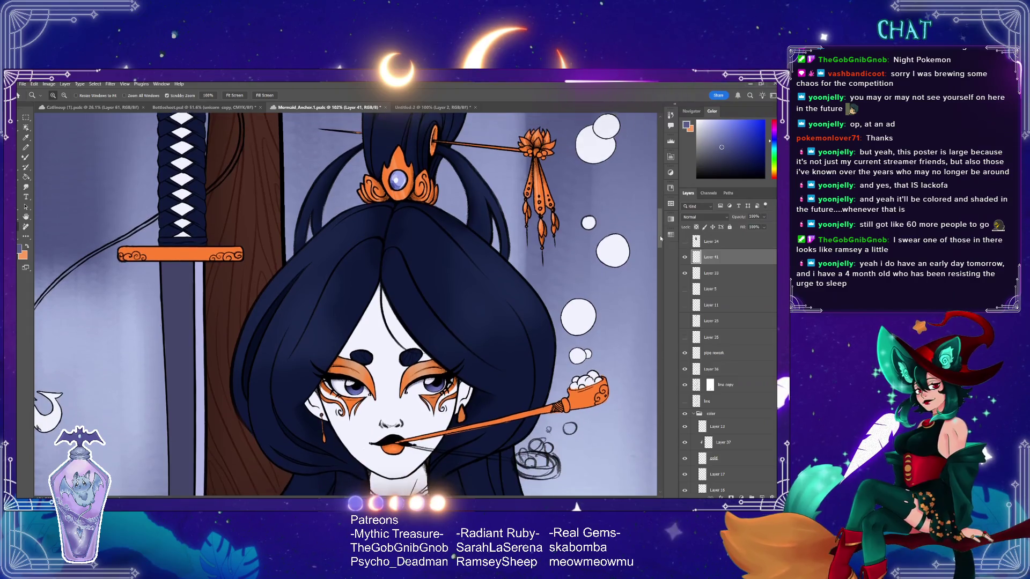
{"action": "left_click_drag", "start_coordinate": [661, 239], "coordinate": [661, 235]}
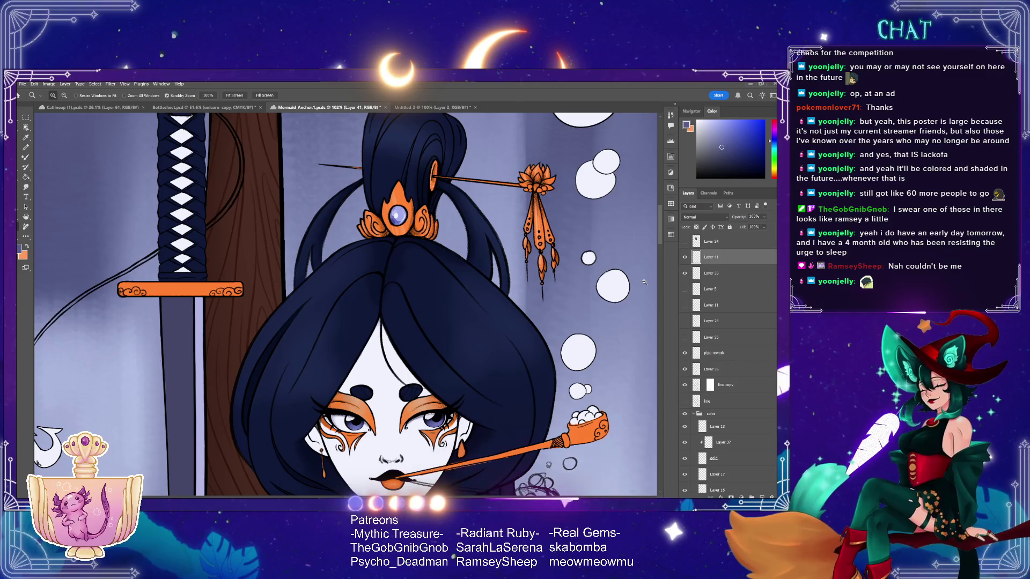
- Sample the dark navy hair colour with the Eyedropper and select Layer 38 in the color group
{"action": "left_click", "coordinate": [26, 138]}
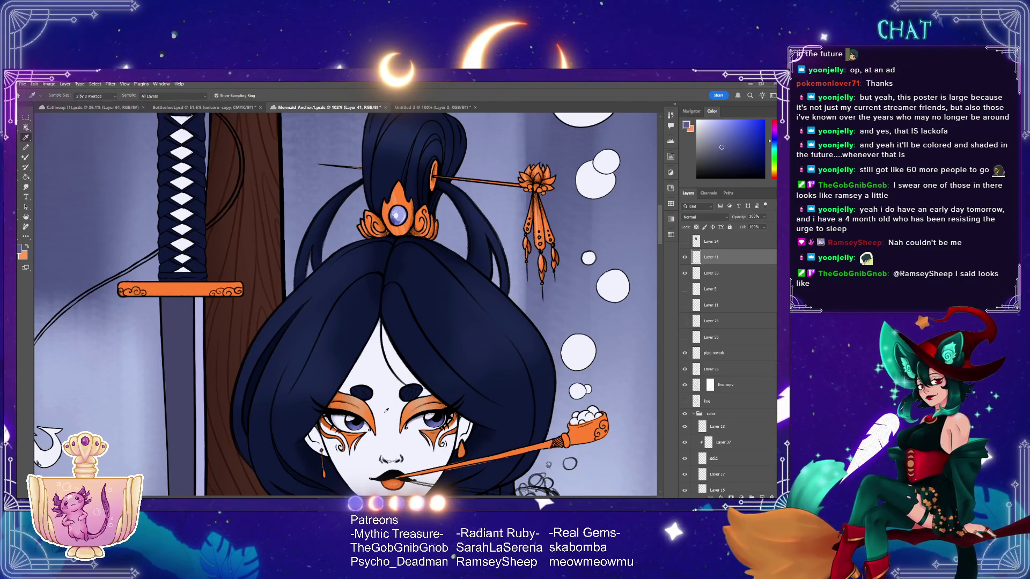
{"action": "left_click", "coordinate": [288, 397]}
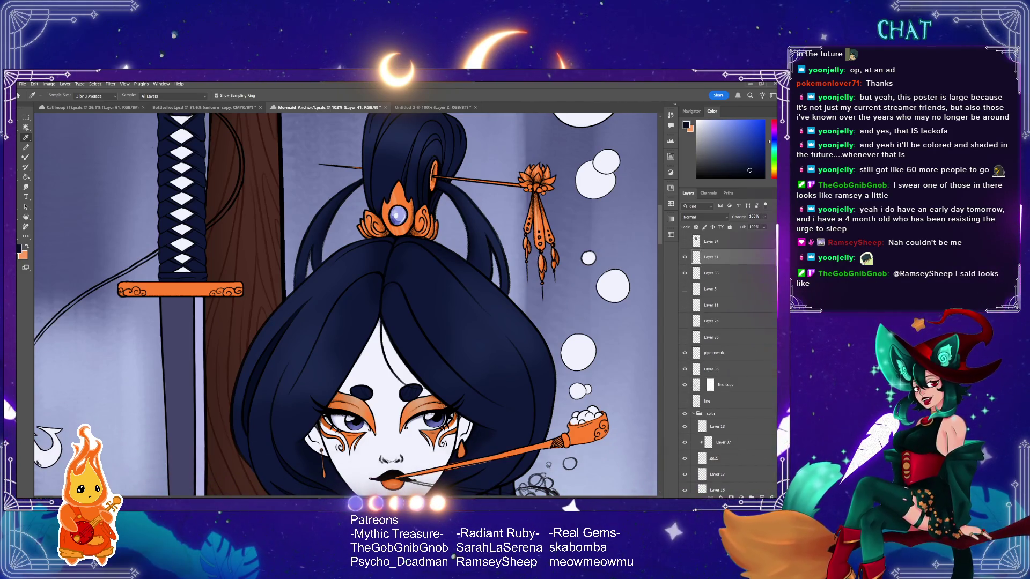
{"action": "scroll", "coordinate": [690, 270], "scroll_direction": "down", "scroll_amount": 3}
{"action": "scroll", "coordinate": [719, 354], "scroll_direction": "down", "scroll_amount": 3}
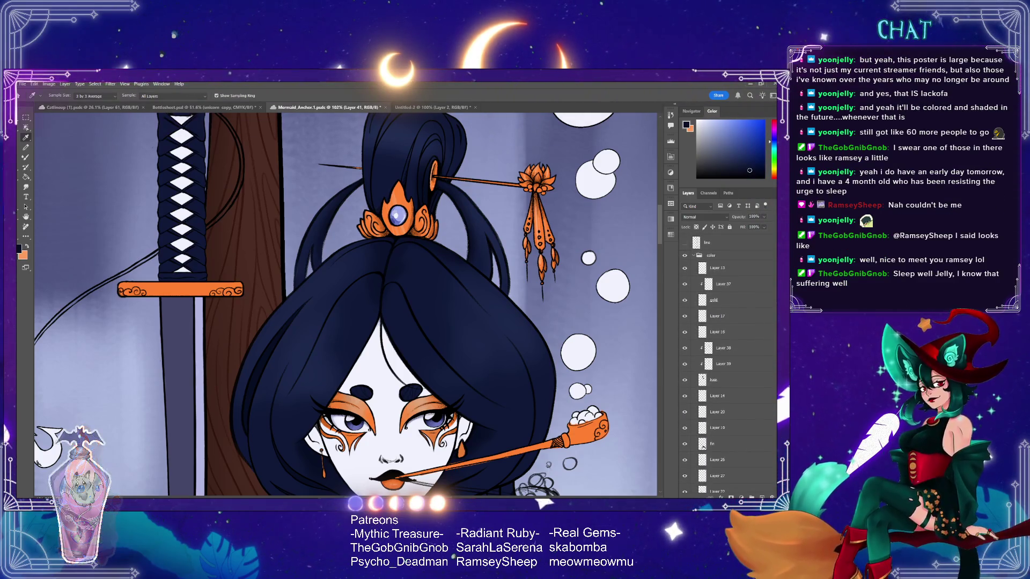
{"action": "scroll", "coordinate": [724, 354], "scroll_direction": "down", "scroll_amount": 1}
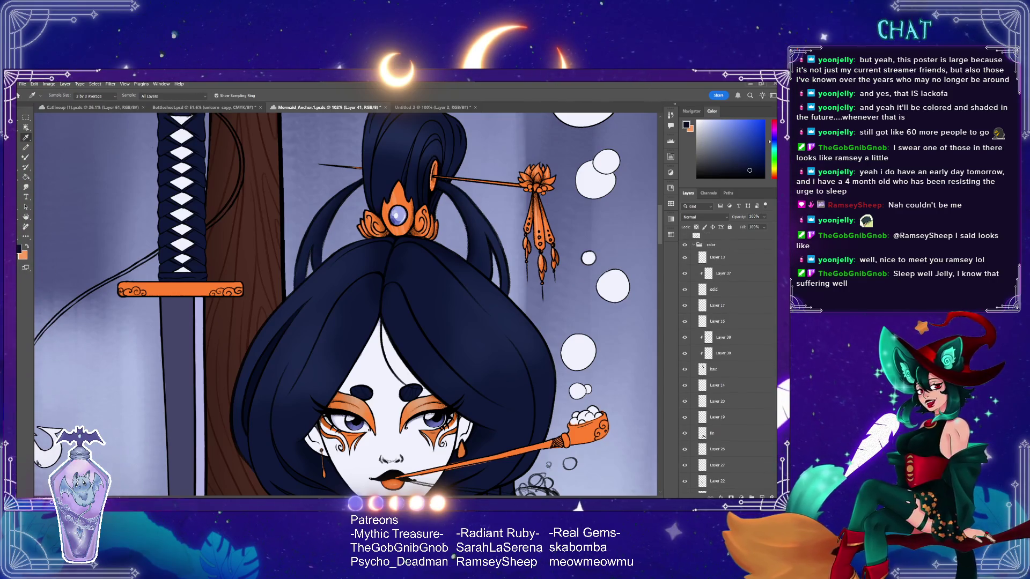
{"action": "left_click", "coordinate": [697, 356]}
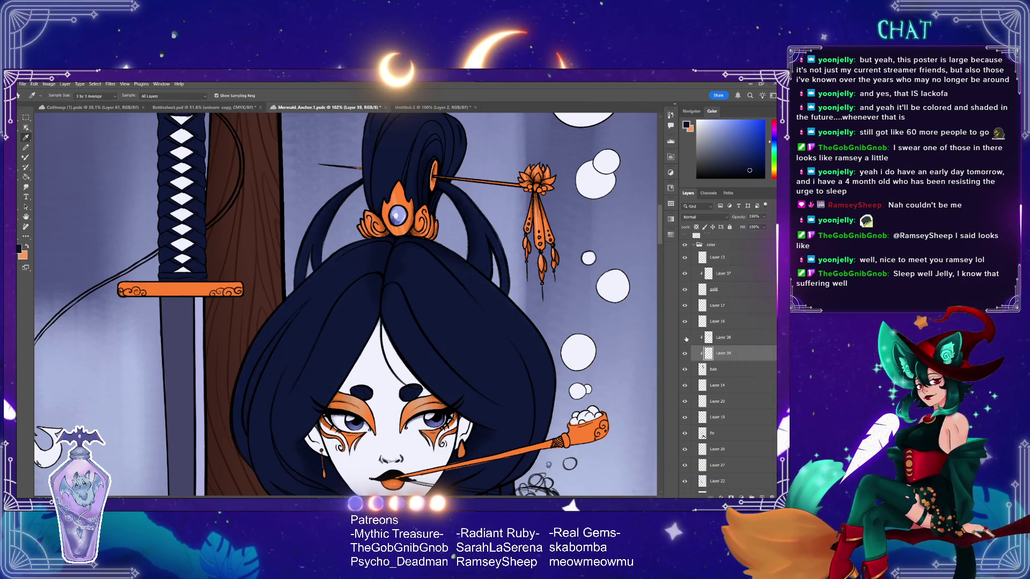
{"action": "left_click", "coordinate": [746, 342]}
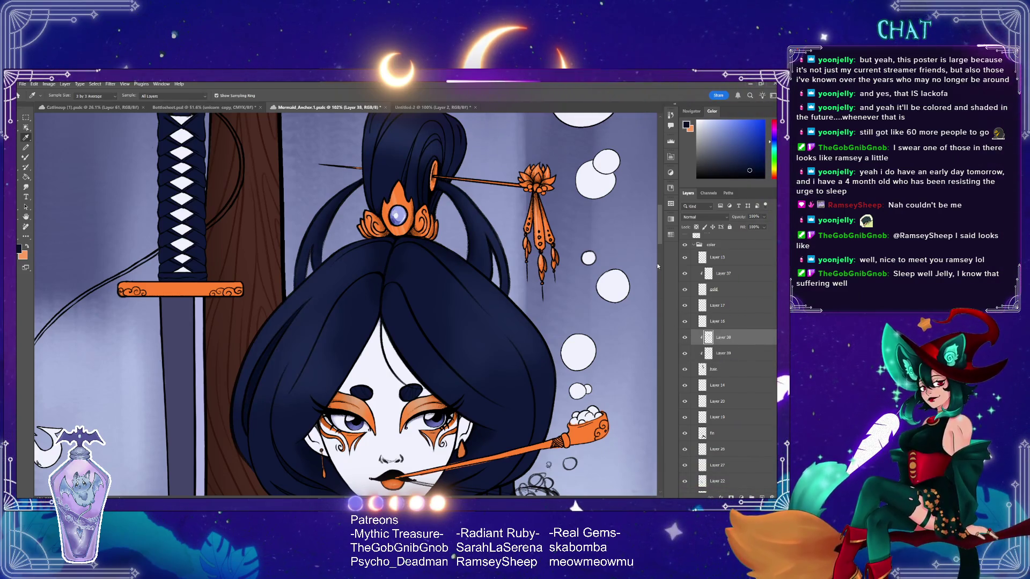
{"action": "scroll", "coordinate": [655, 263], "scroll_direction": "down", "scroll_amount": 5}
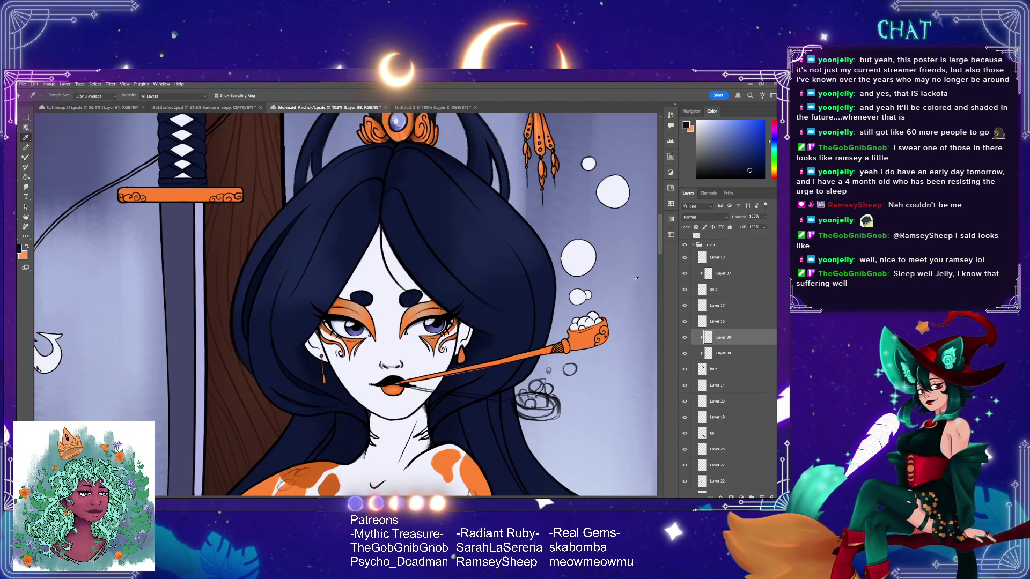
- Sample a colour from the canvas with the Eyedropper and return to the Brush
{"action": "scroll", "coordinate": [658, 240], "scroll_direction": "down", "scroll_amount": 5}
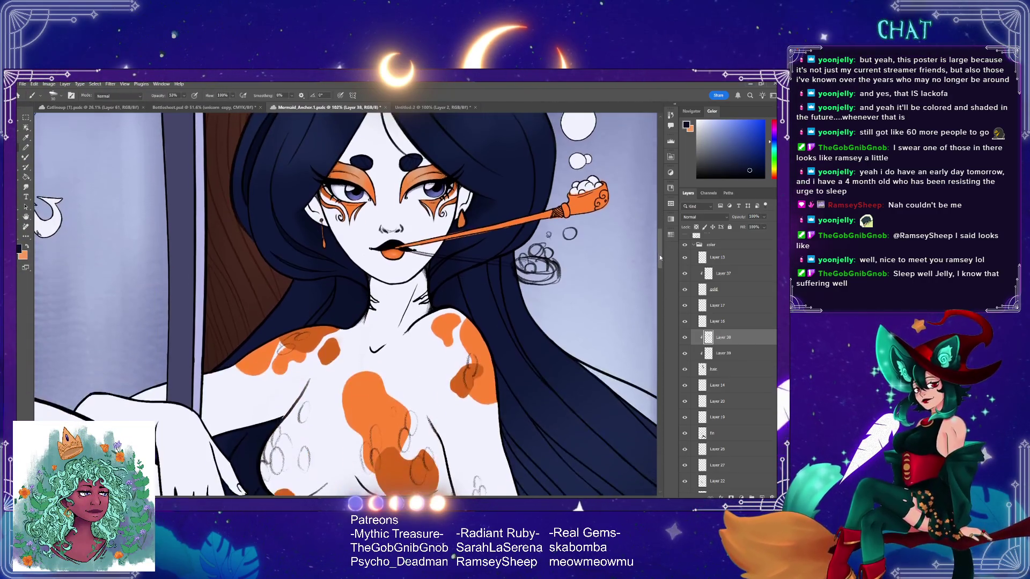
{"action": "scroll", "coordinate": [659, 255], "scroll_direction": "up", "scroll_amount": 1}
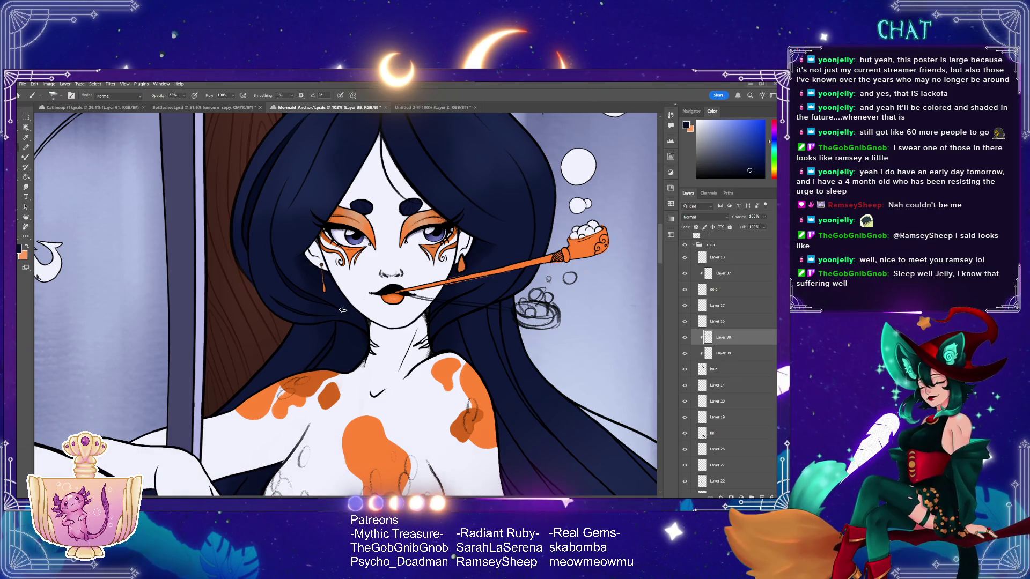
{"action": "left_click", "coordinate": [26, 138]}
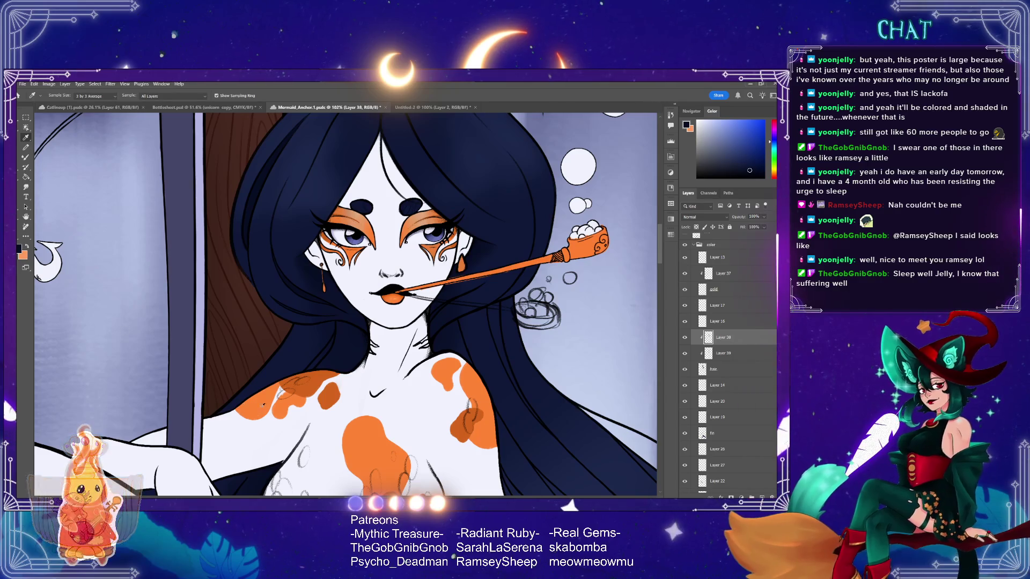
{"action": "key", "text": "b"}
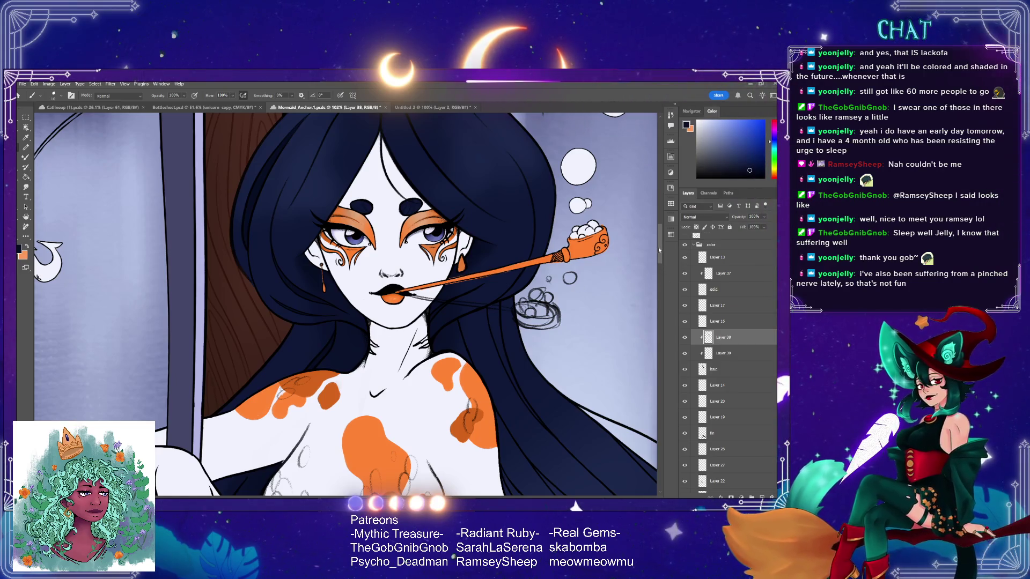
- Scroll the view over the koi-spotted torso and up to the navy hair bun
{"action": "scroll", "coordinate": [659, 250], "scroll_direction": "down", "scroll_amount": 5}
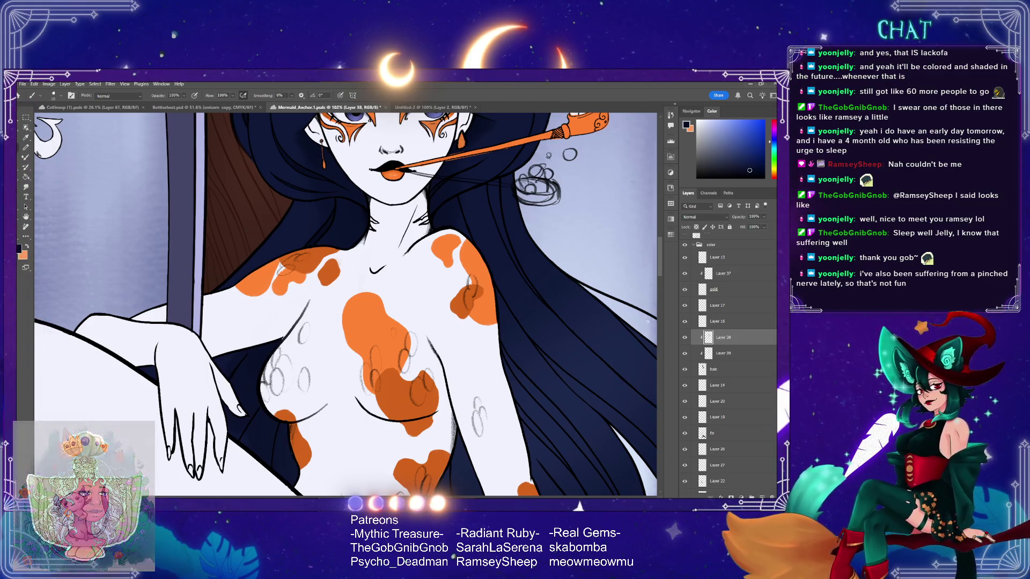
{"action": "scroll", "coordinate": [658, 275], "scroll_direction": "down", "scroll_amount": 4}
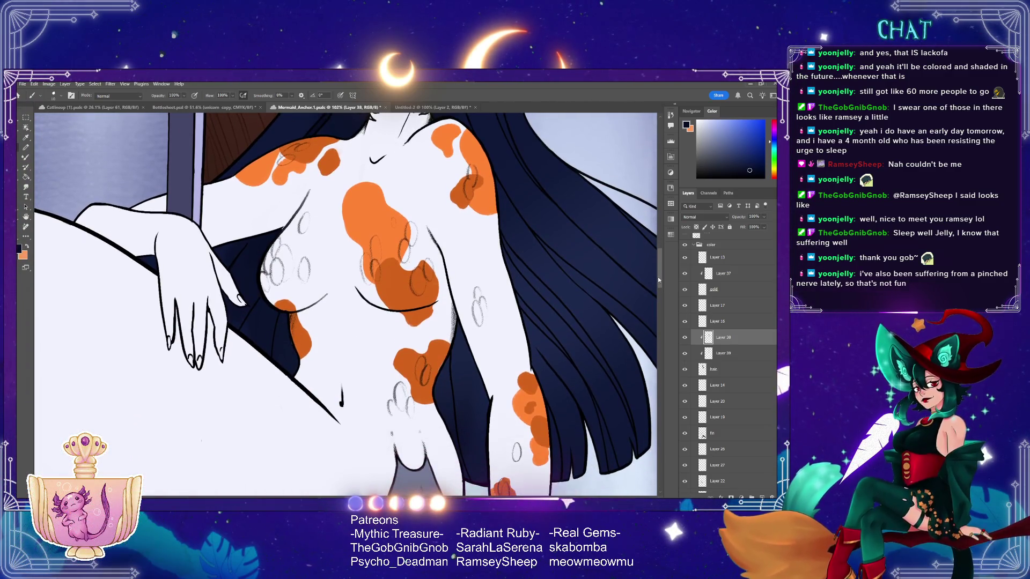
{"action": "scroll", "coordinate": [653, 280], "scroll_direction": "right", "scroll_amount": 3}
{"action": "scroll", "coordinate": [654, 282], "scroll_direction": "right", "scroll_amount": 2}
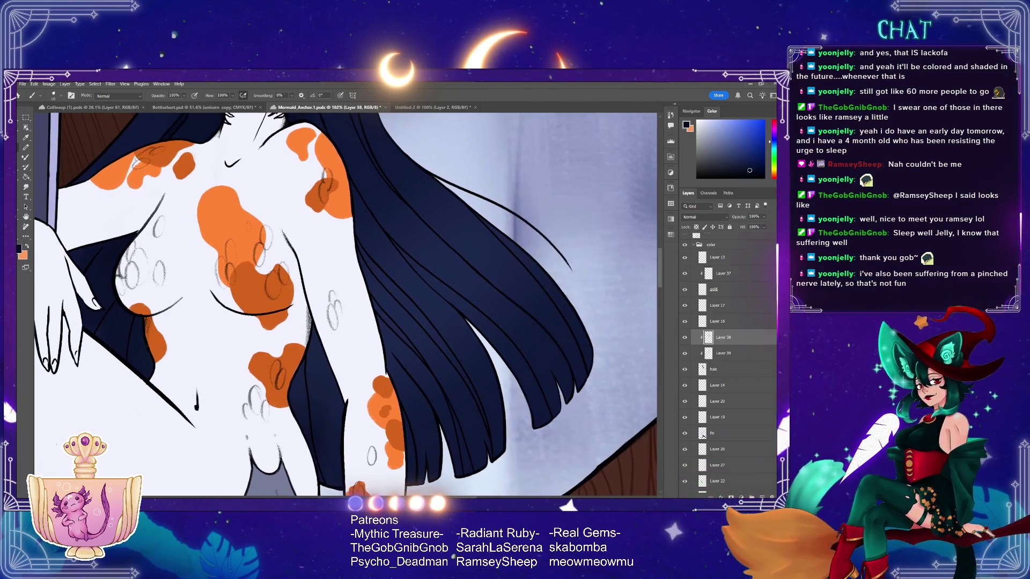
{"action": "scroll", "coordinate": [658, 280], "scroll_direction": "down", "scroll_amount": 2}
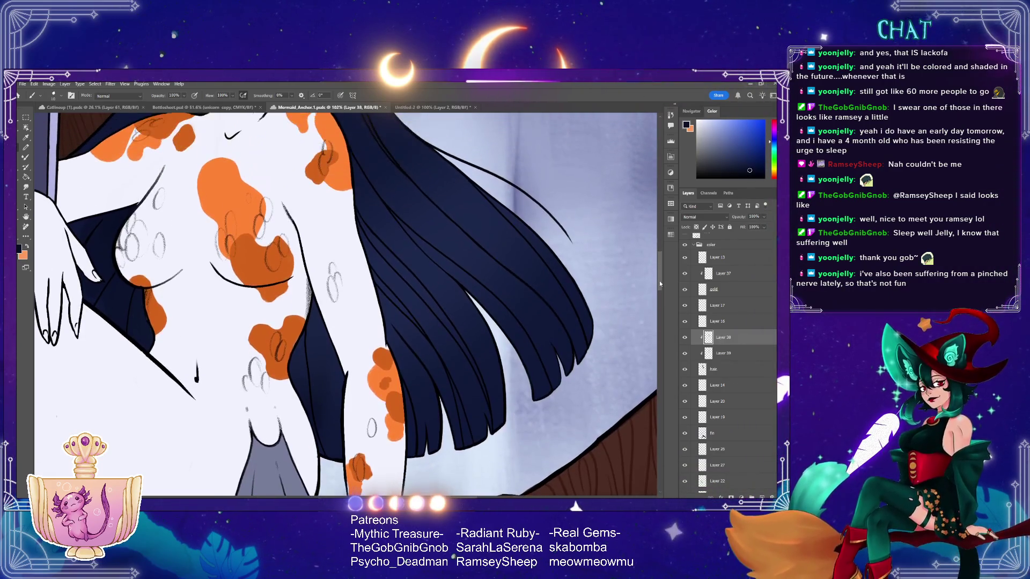
{"action": "scroll", "coordinate": [659, 280], "scroll_direction": "up", "scroll_amount": 1}
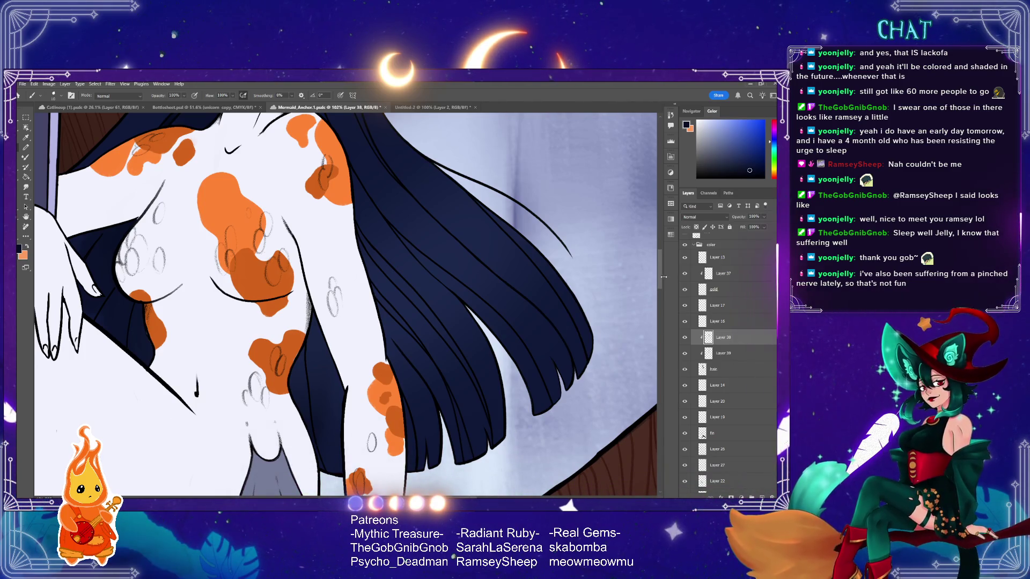
{"action": "scroll", "coordinate": [660, 278], "scroll_direction": "up", "scroll_amount": 2}
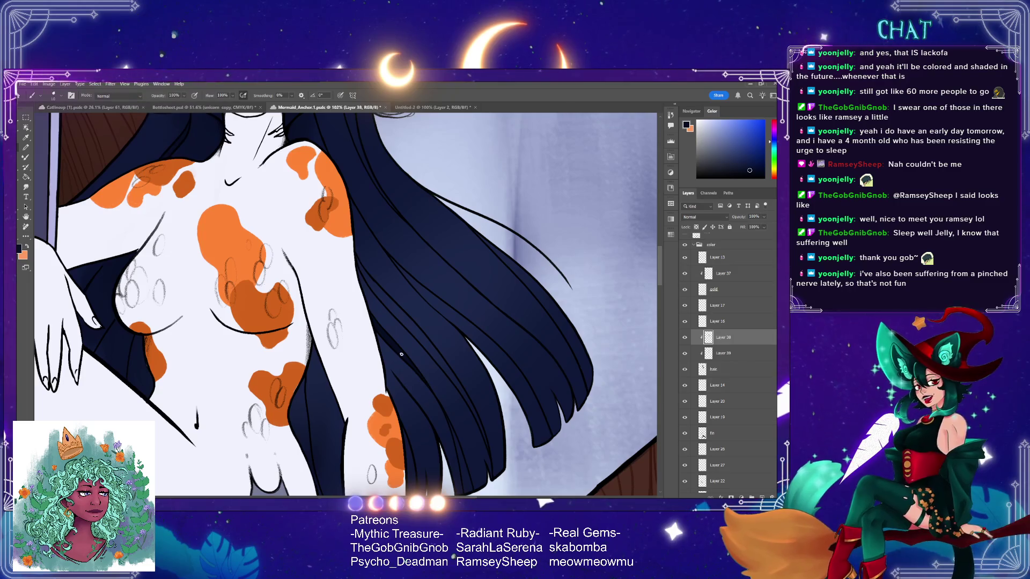
{"action": "mouse_move", "coordinate": [660, 266]}
{"action": "left_mouse_down"}
{"action": "mouse_move", "coordinate": [663, 275]}
{"action": "mouse_move", "coordinate": [665, 232]}
{"action": "left_mouse_up"}
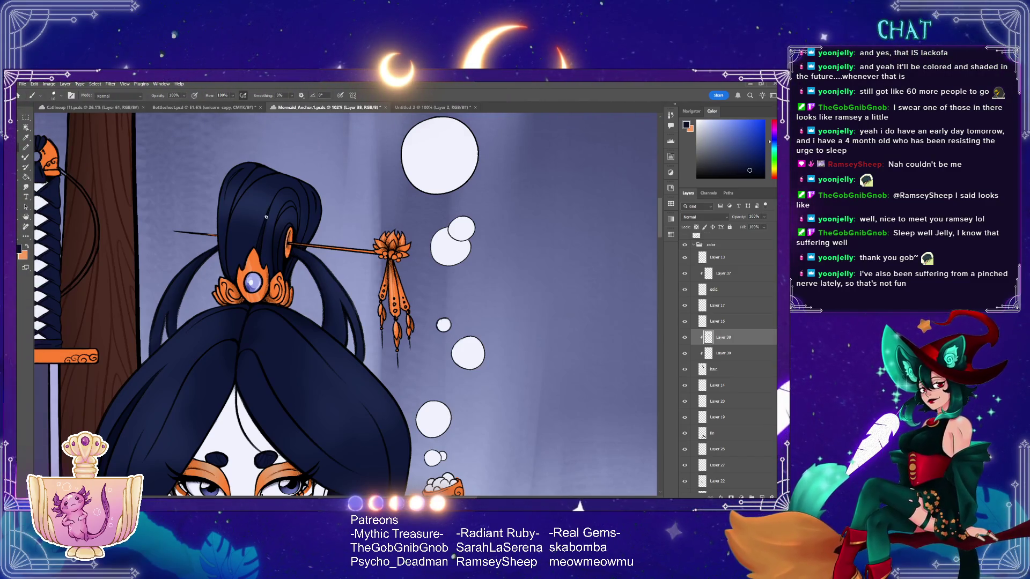
- Brush soft lighter-blue shading over the navy hair bun and crown of the head
{"action": "scroll", "coordinate": [258, 238], "scroll_direction": "up", "scroll_amount": 1}
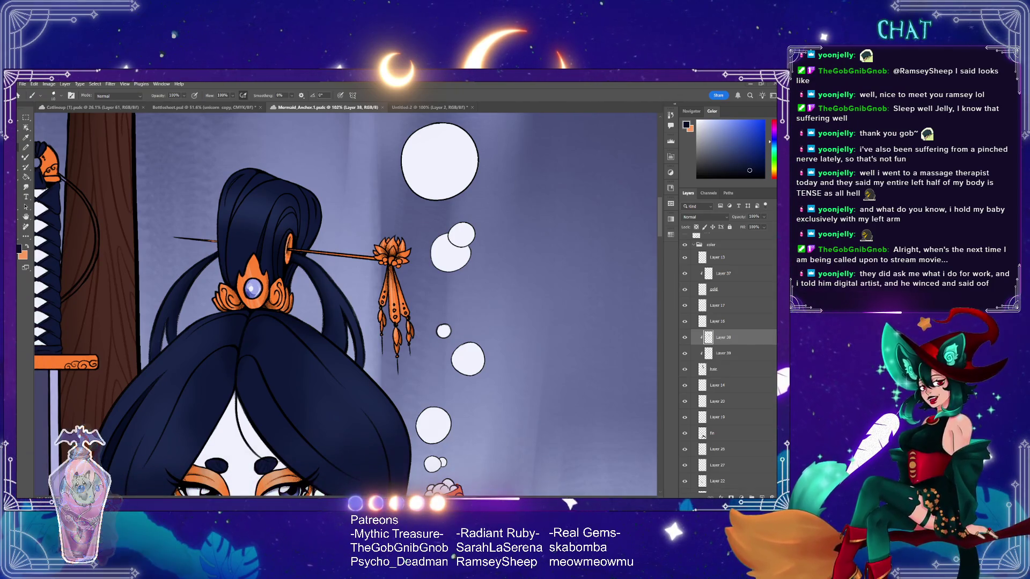
{"action": "scroll", "coordinate": [346, 306], "scroll_direction": "left", "scroll_amount": 5}
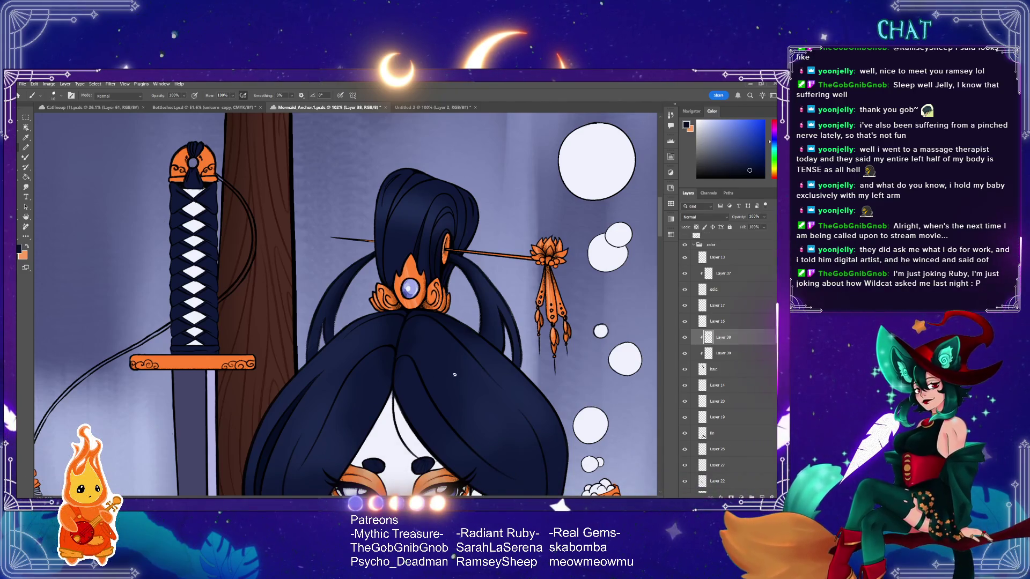
{"action": "scroll", "coordinate": [658, 241], "scroll_direction": "down", "scroll_amount": 5}
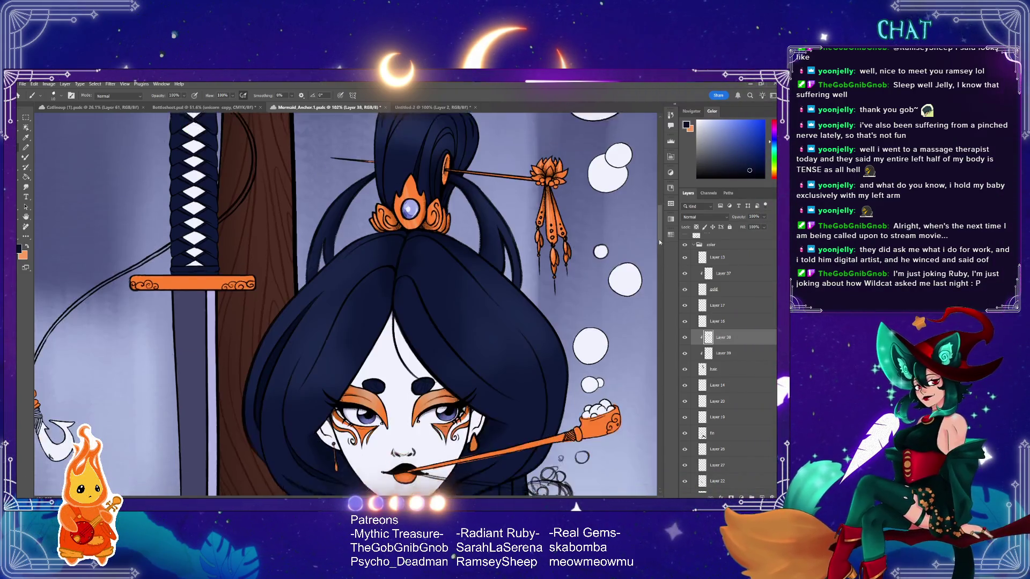
- Paint lighter-blue highlights down the navy hair around the face, moving between bun and face
{"action": "scroll", "coordinate": [659, 242], "scroll_direction": "up", "scroll_amount": 3}
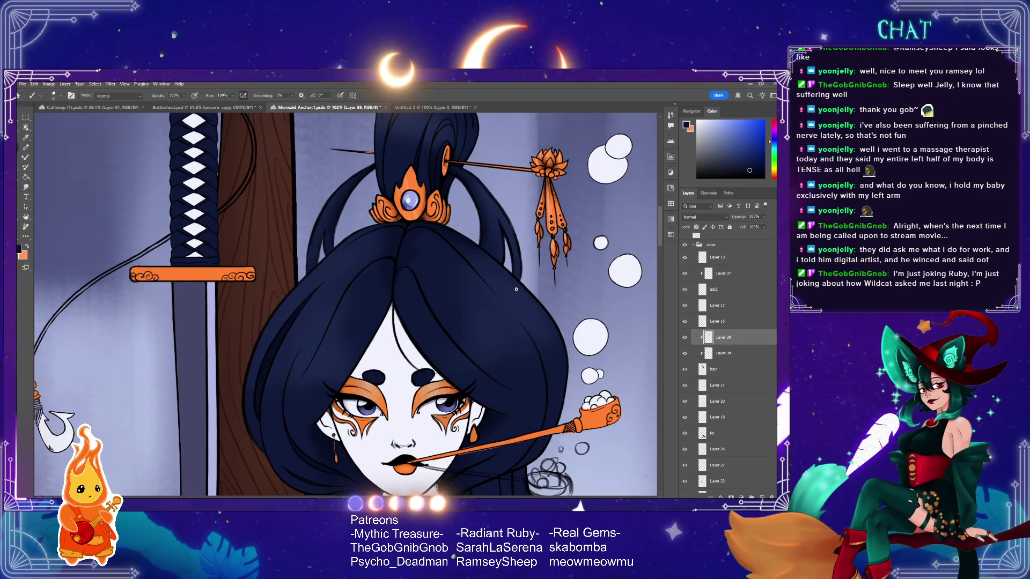
{"action": "scroll", "coordinate": [387, 207], "scroll_direction": "up", "scroll_amount": 3}
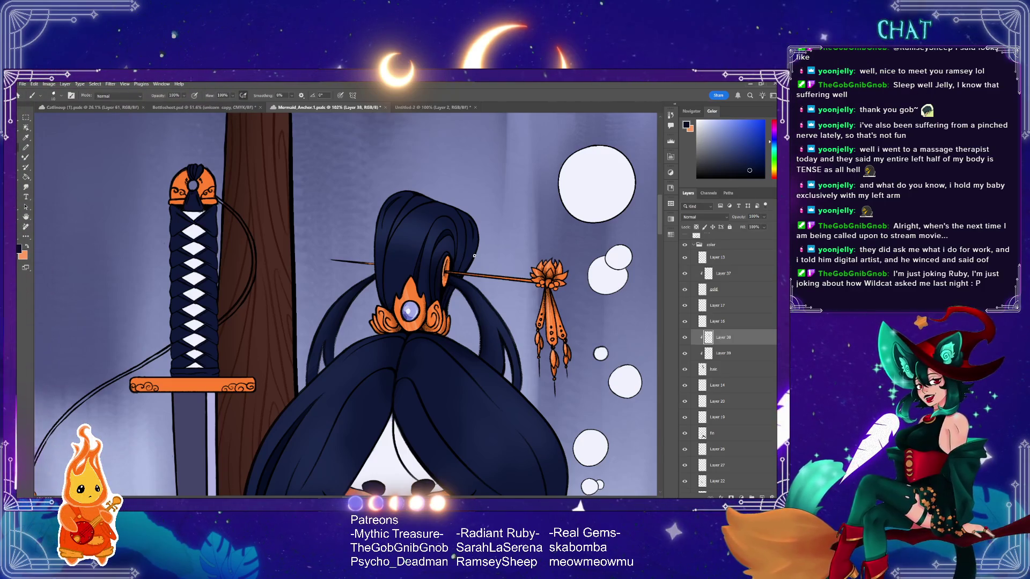
{"action": "scroll", "coordinate": [660, 239], "scroll_direction": "down", "scroll_amount": 3}
{"action": "left_click_drag", "start_coordinate": [660, 239], "coordinate": [657, 247]}
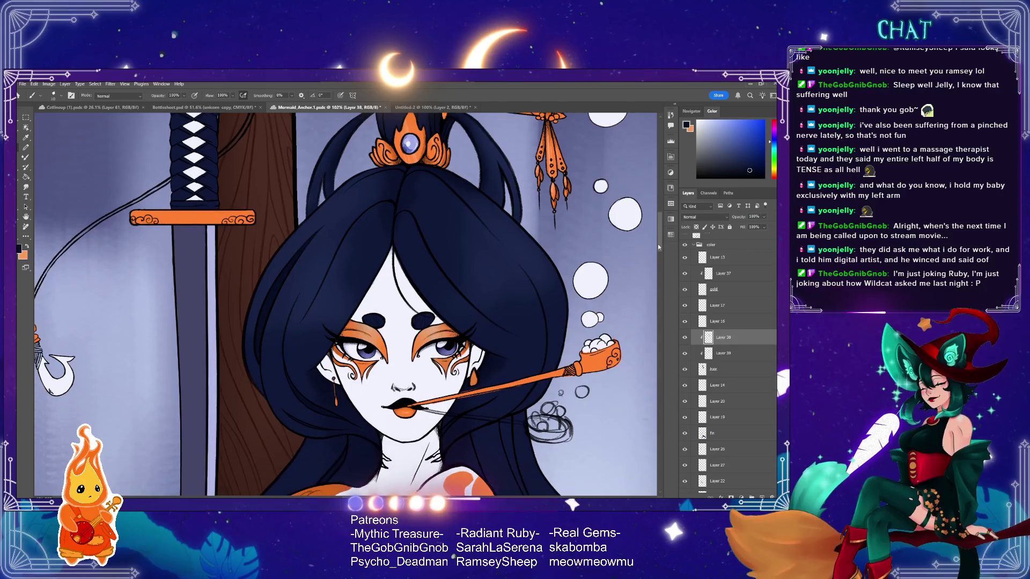
{"action": "scroll", "coordinate": [658, 247], "scroll_direction": "up", "scroll_amount": 1}
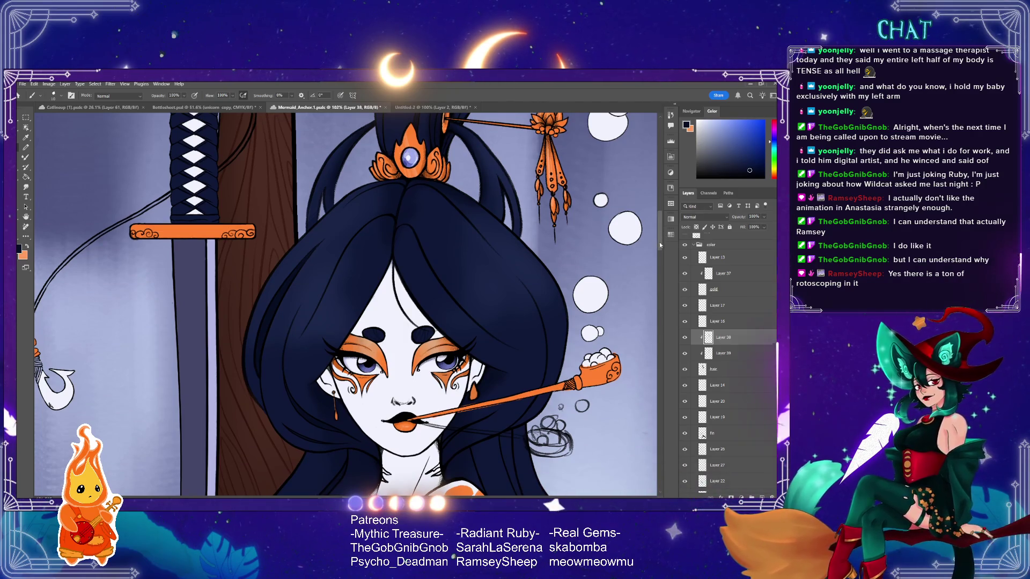
{"action": "scroll", "coordinate": [660, 241], "scroll_direction": "up", "scroll_amount": 3}
{"action": "mouse_move", "coordinate": [660, 241]}
{"action": "left_mouse_down"}
{"action": "mouse_move", "coordinate": [662, 285]}
{"action": "mouse_move", "coordinate": [674, 231]}
{"action": "left_mouse_up"}
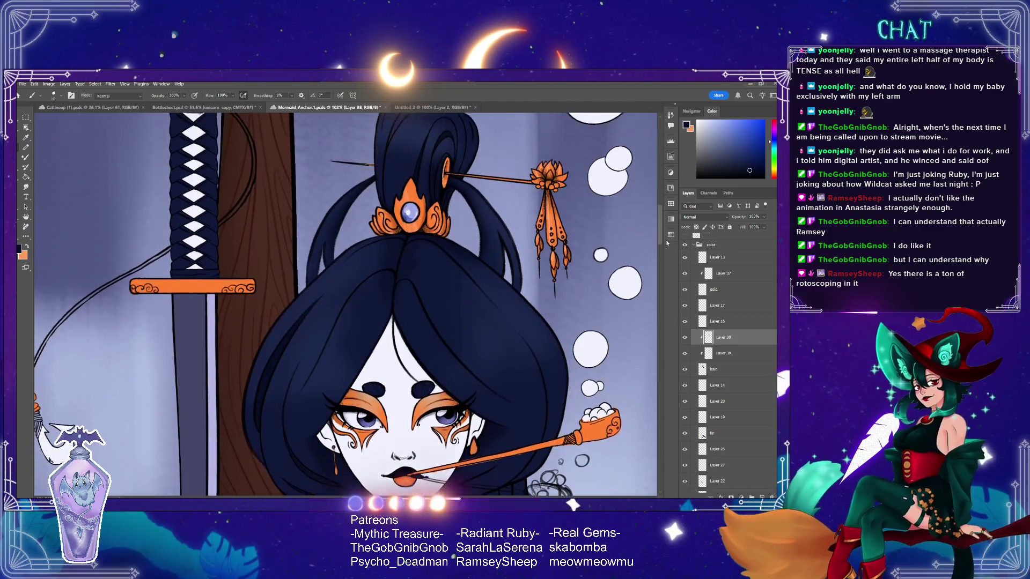
{"action": "key", "text": "i"}
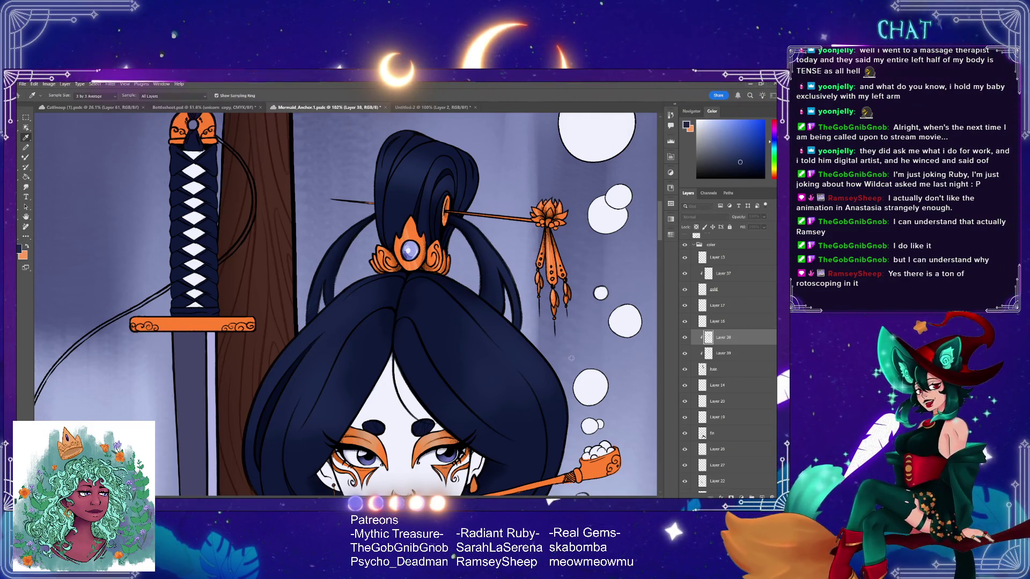
- Sample a new shading colour, then zoom out to about 50% to show the whole figure
{"action": "left_click_drag", "start_coordinate": [654, 304], "coordinate": [691, 291]}
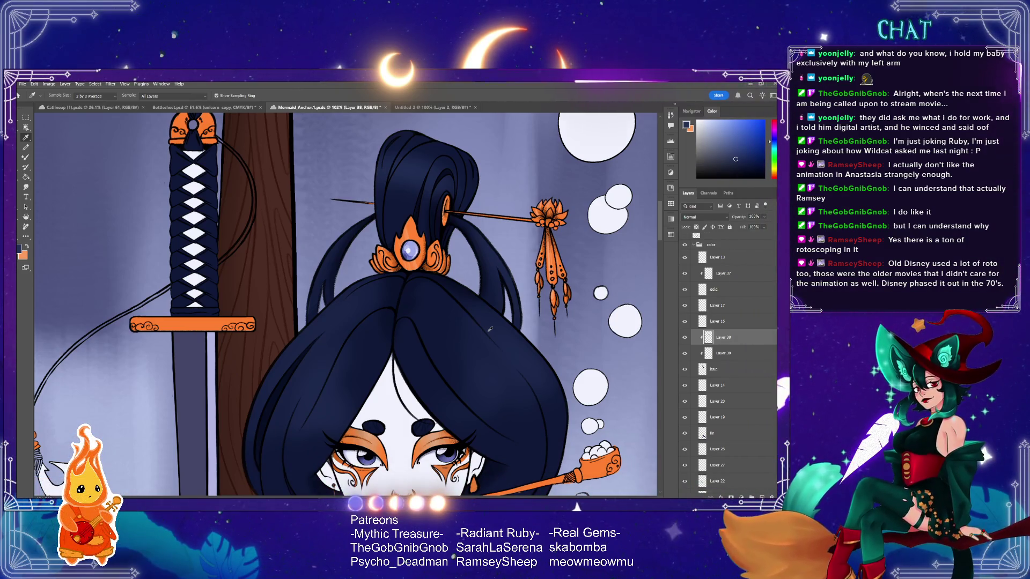
{"action": "key", "text": "b"}
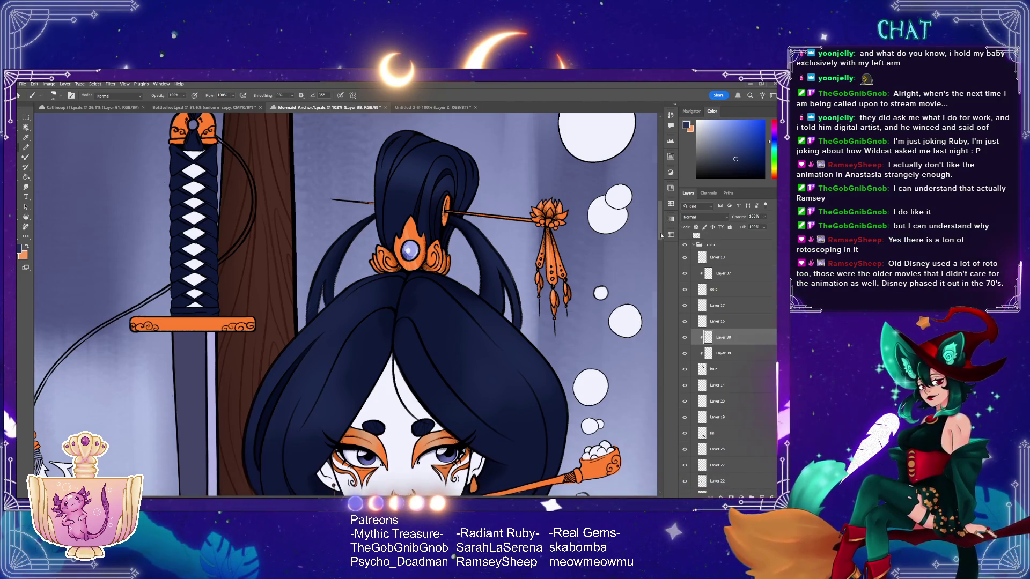
{"action": "scroll", "coordinate": [661, 236], "scroll_direction": "down", "scroll_amount": 5}
{"action": "key", "text": "z"}
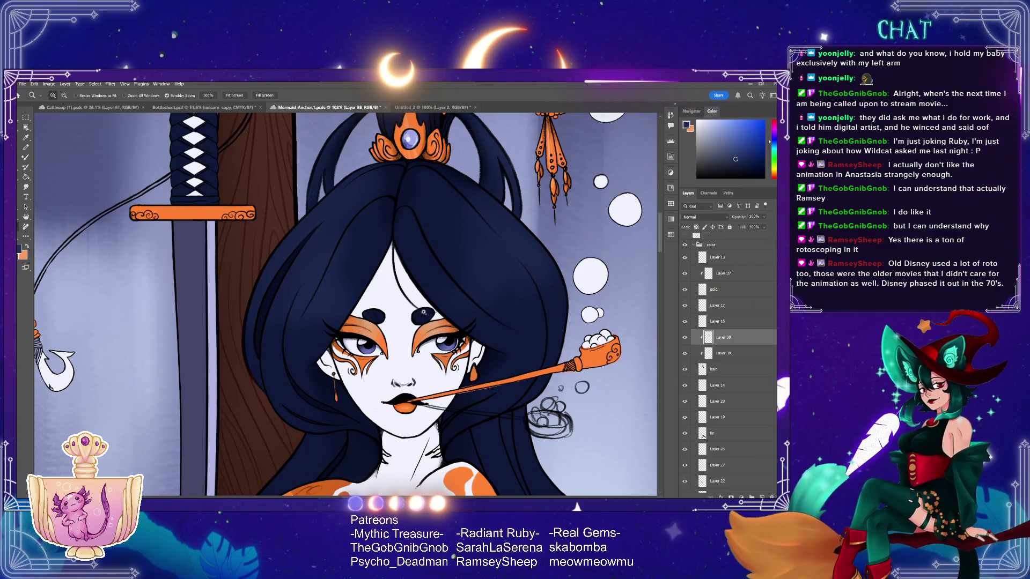
{"action": "left_click_drag", "start_coordinate": [423, 312], "coordinate": [415, 316]}
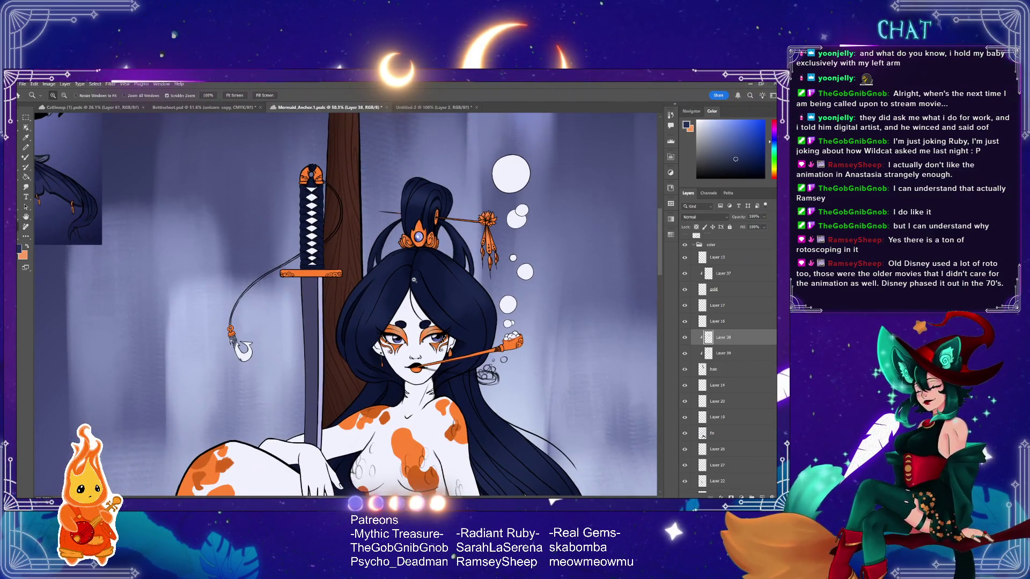
- Return to the Brush to resume shading the hair with the full figure in view
{"action": "key", "text": "b"}
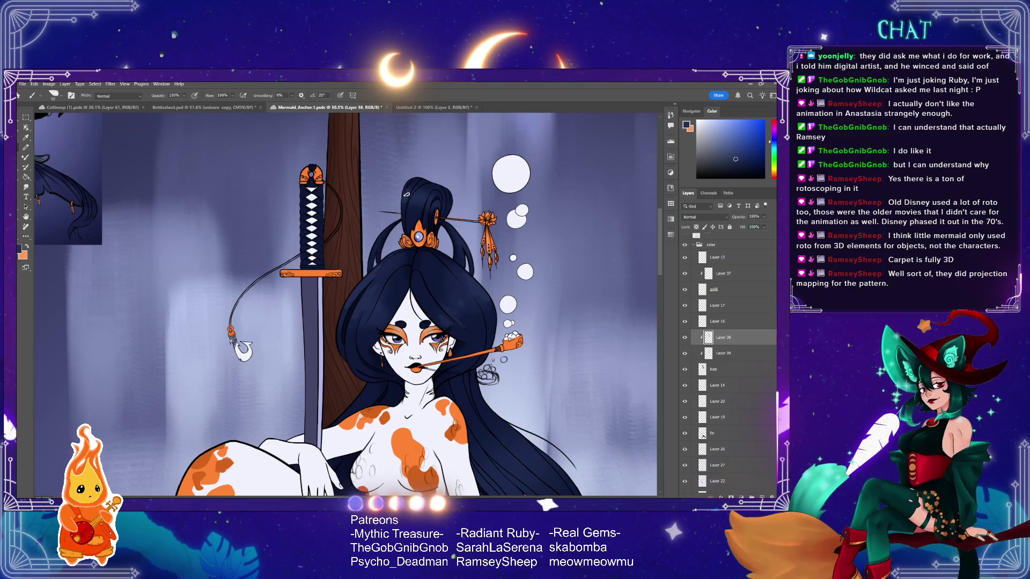
- Reduce the brush size to 40 and switch to the Eyedropper to sample a canvas colour
{"action": "key", "text": "bracketleft"}
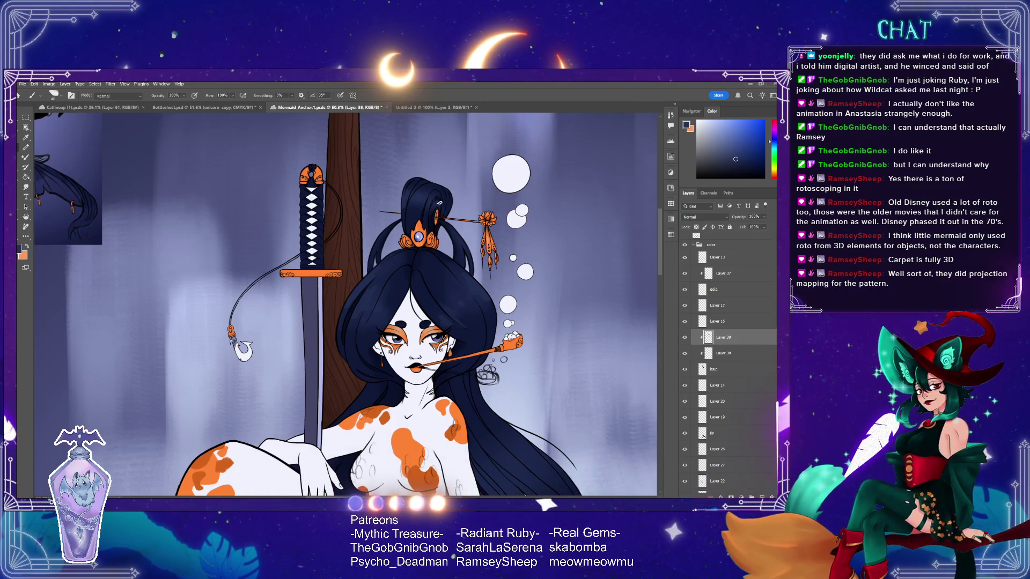
{"action": "key", "text": "i"}
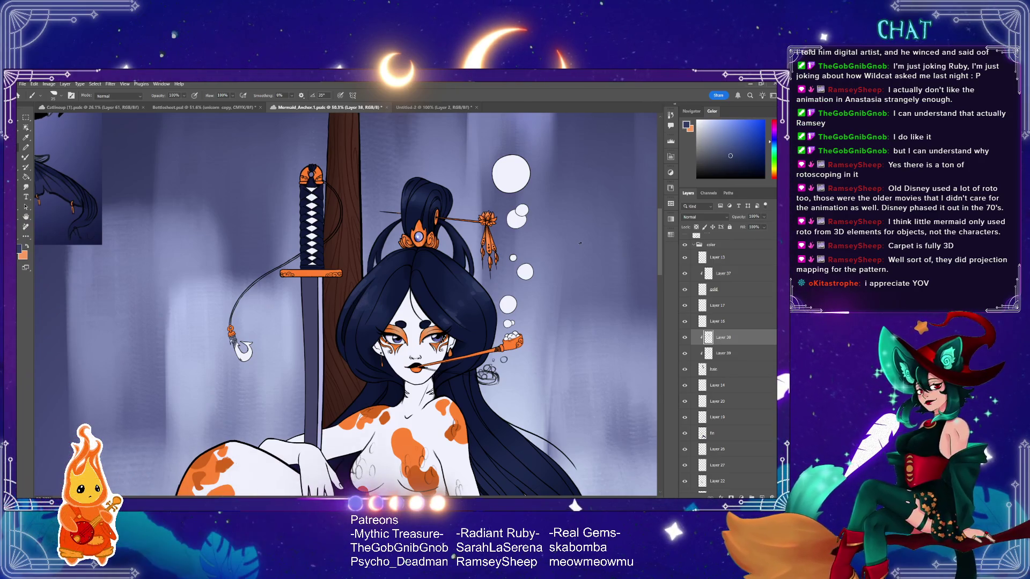
{"action": "scroll", "coordinate": [659, 246], "scroll_direction": "down", "scroll_amount": 2}
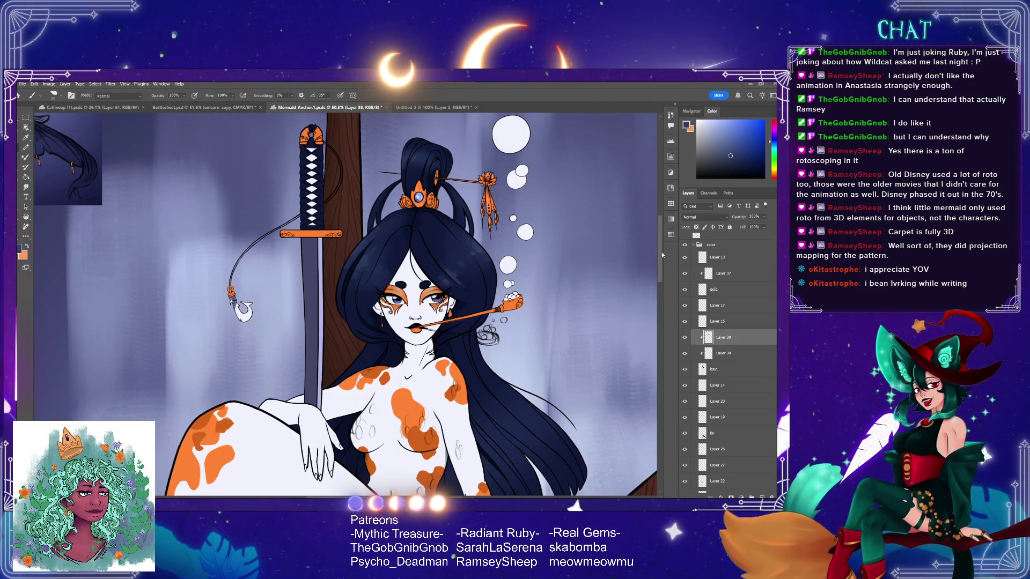
- Swap foreground and background colours, then sample the dark navy from the hair
{"action": "scroll", "coordinate": [659, 251], "scroll_direction": "up", "scroll_amount": 2}
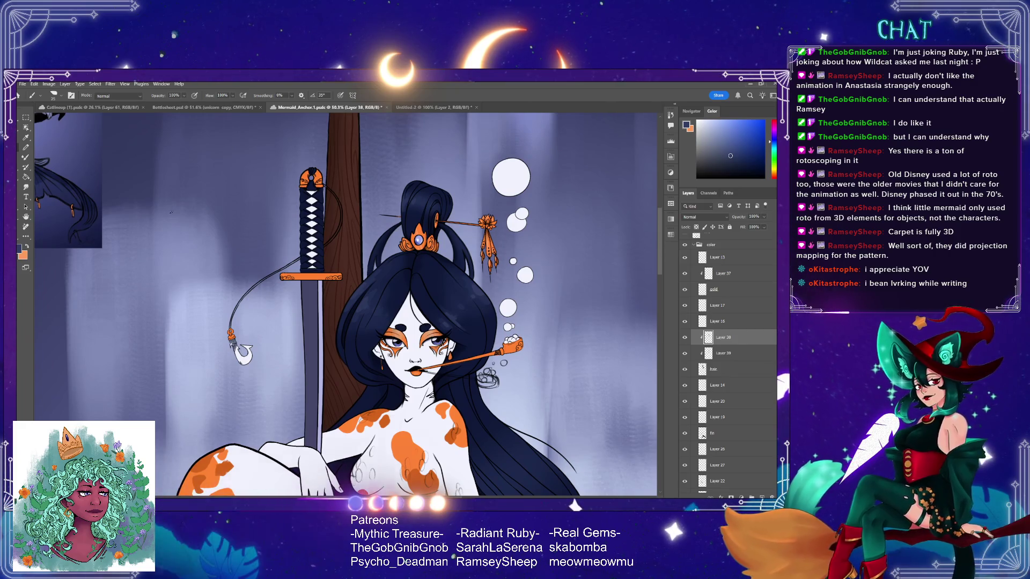
{"action": "left_click", "coordinate": [28, 243]}
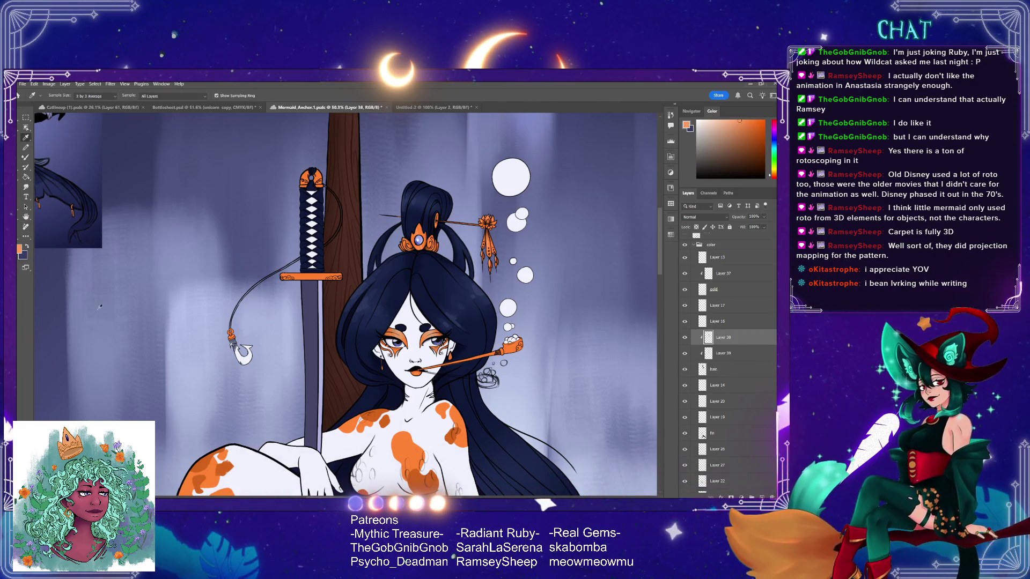
{"action": "left_click", "coordinate": [470, 247]}
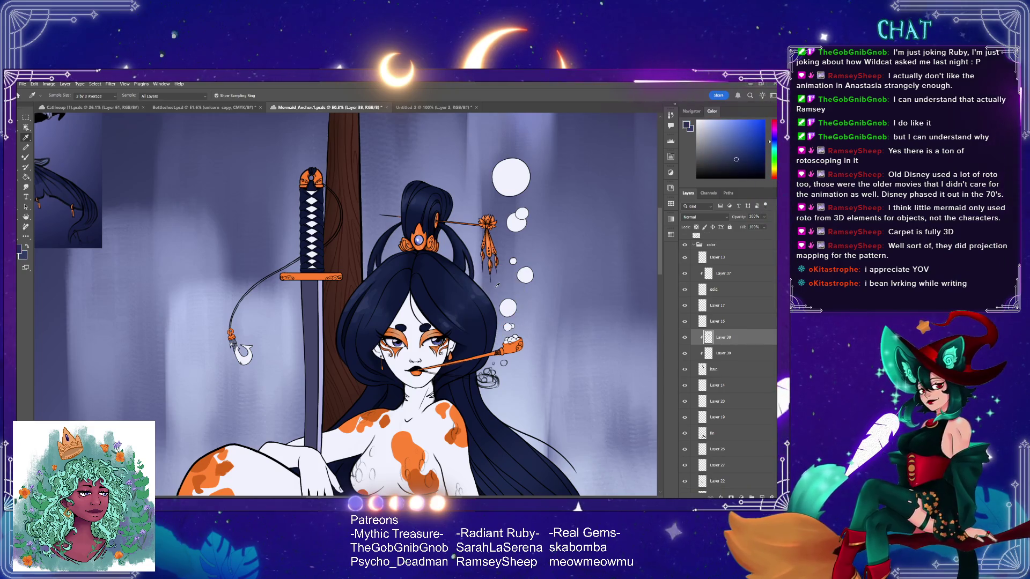
{"action": "scroll", "coordinate": [660, 238], "scroll_direction": "down", "scroll_amount": 3}
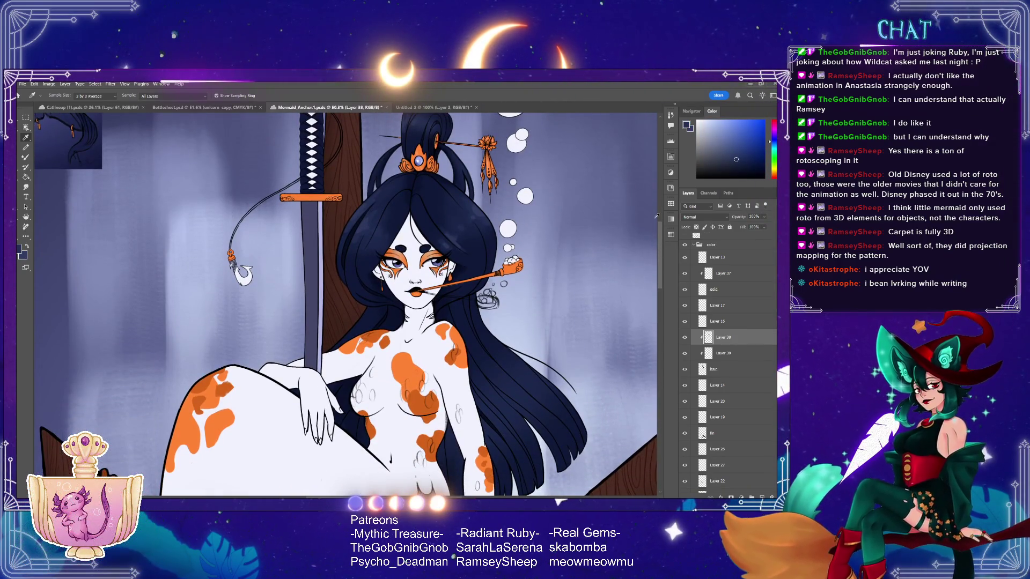
- Switch to the Brush and save the Mermaid_Anchor_1 cloud document
{"action": "key", "text": "b"}
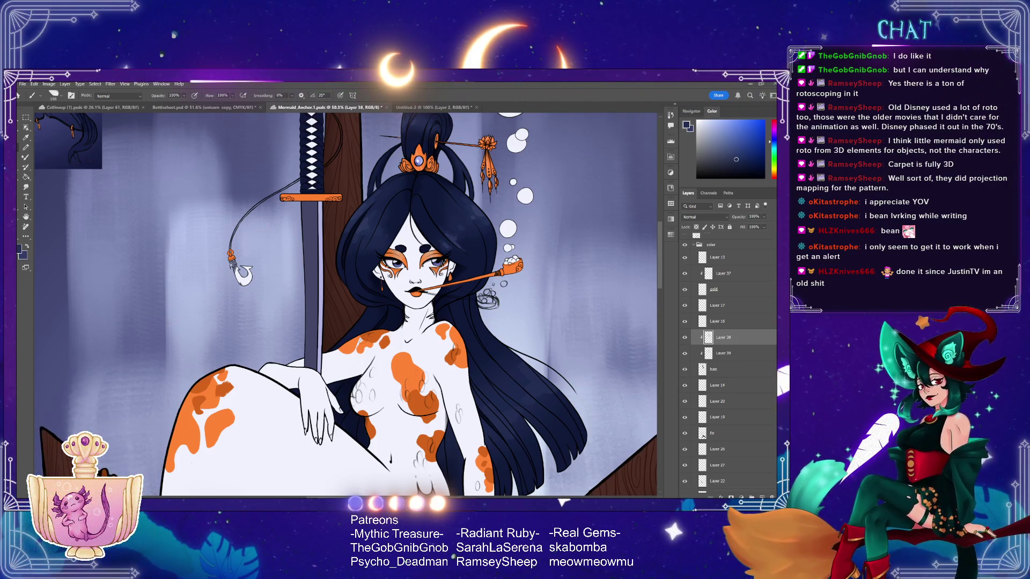
{"action": "key", "text": "ctrl+s"}
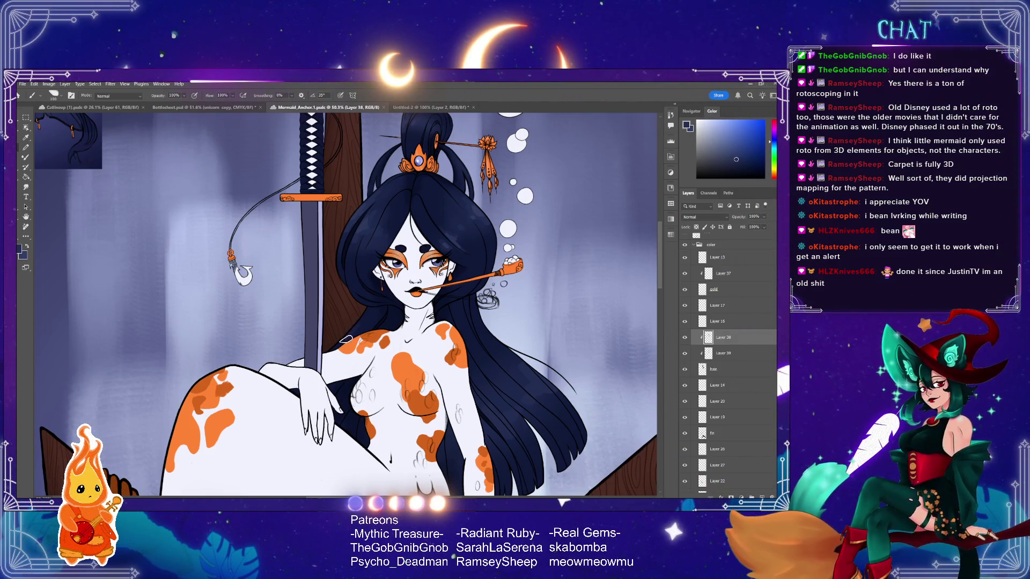
{"action": "key", "text": "ctrl+s"}
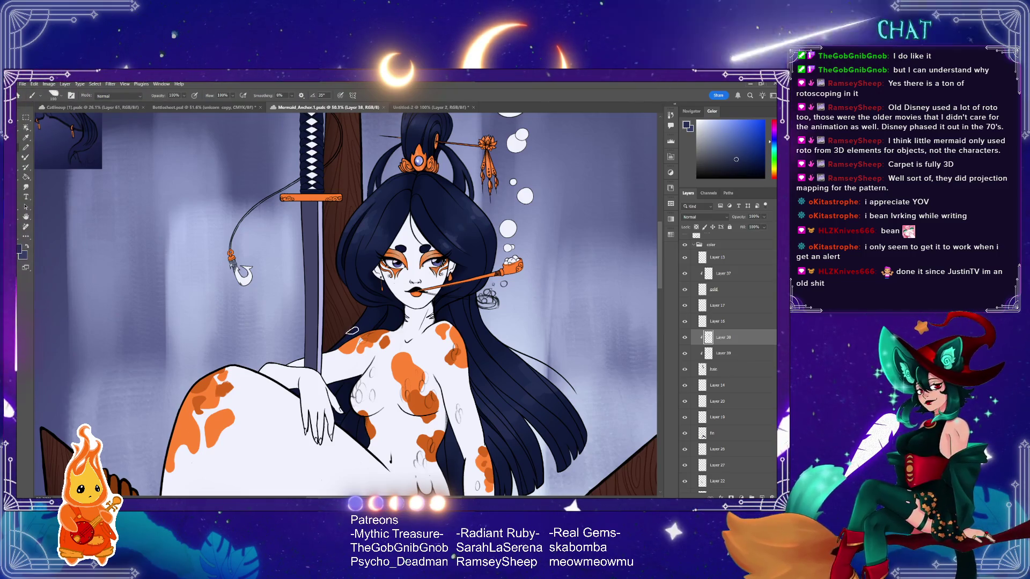
- Paint a soft, lighter stroke into the navy hair strands and save the painting
{"action": "left_click_drag", "start_coordinate": [355, 330], "coordinate": [387, 302]}
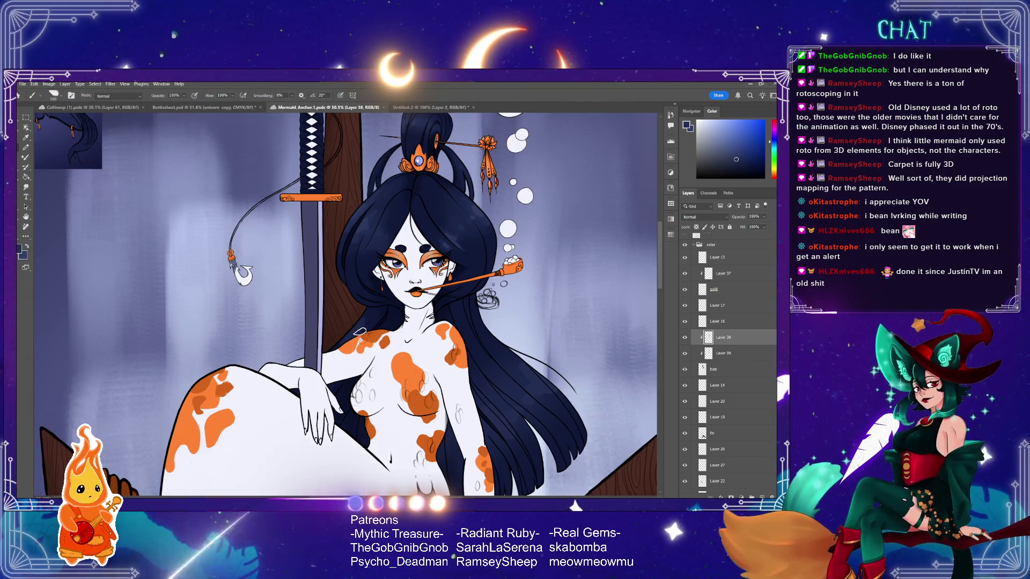
{"action": "key", "text": "ctrl+s"}
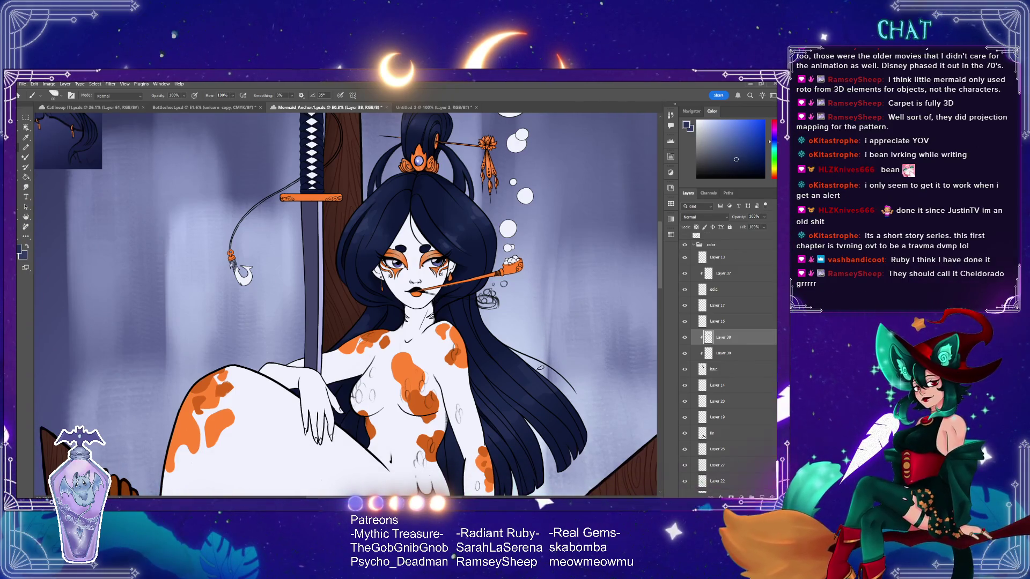
{"action": "key", "text": "ctrl+plus"}
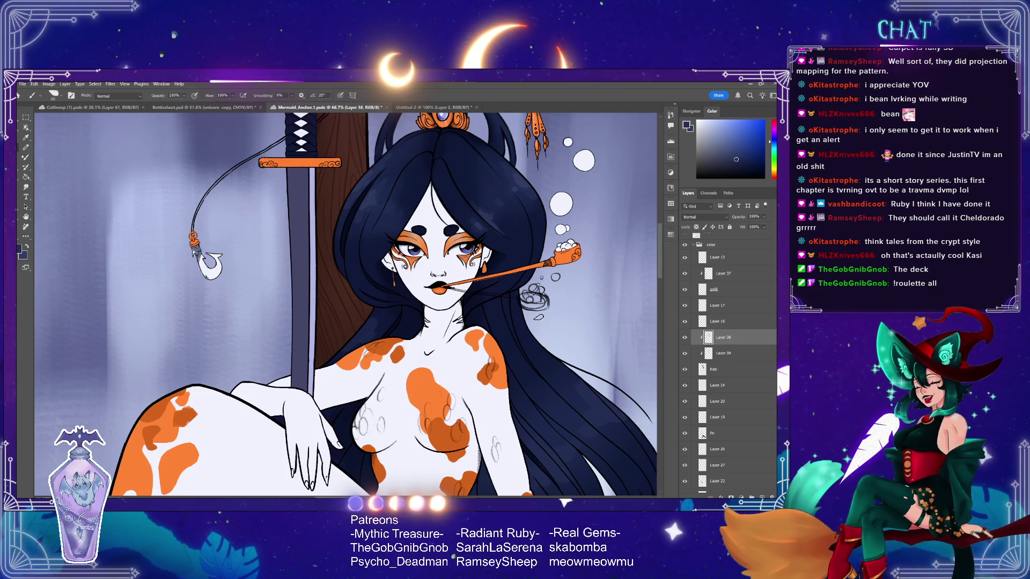
- Undo the unwanted last edit on the hair, then pick up the Eyedropper
{"action": "scroll", "coordinate": [661, 273], "scroll_direction": "down", "scroll_amount": 3}
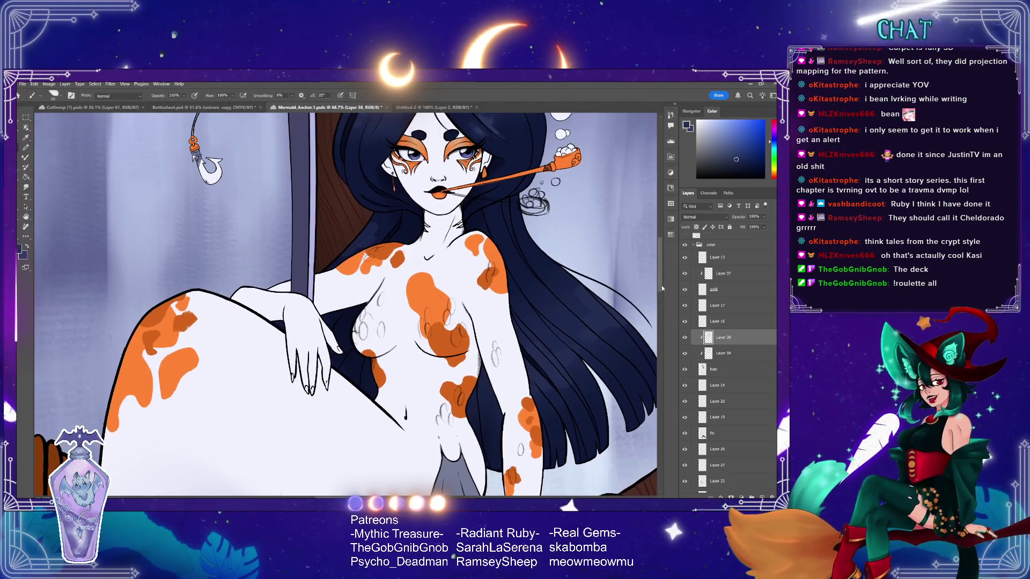
{"action": "key", "text": "e"}
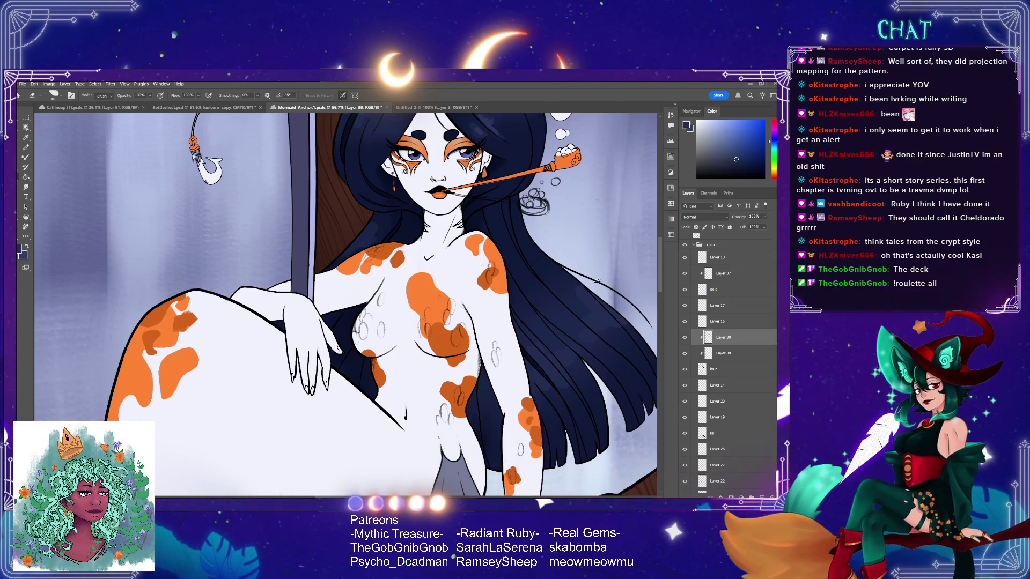
{"action": "scroll", "coordinate": [659, 275], "scroll_direction": "up", "scroll_amount": 3}
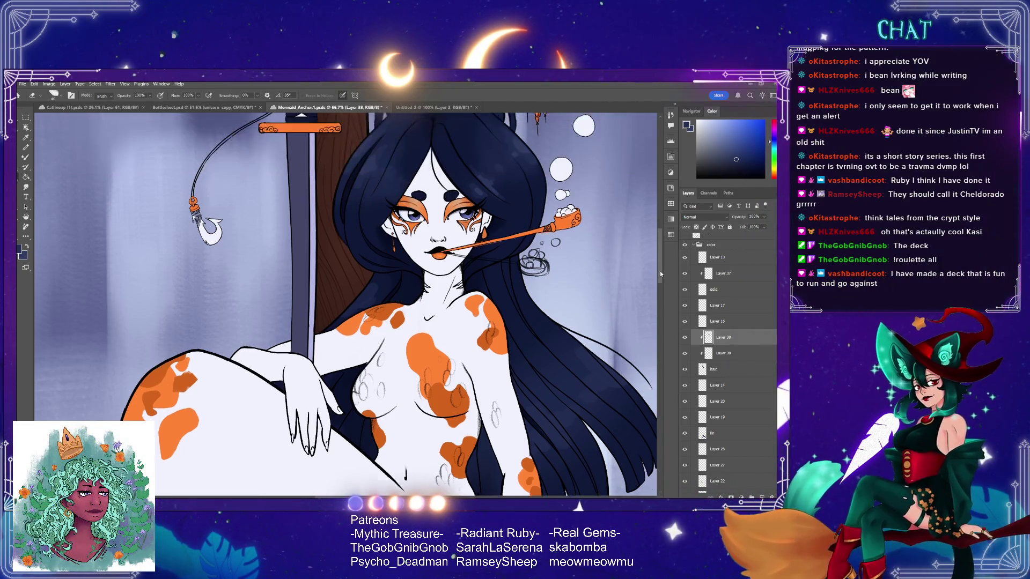
{"action": "key", "text": "ctrl+z"}
{"action": "left_click", "coordinate": [26, 138]}
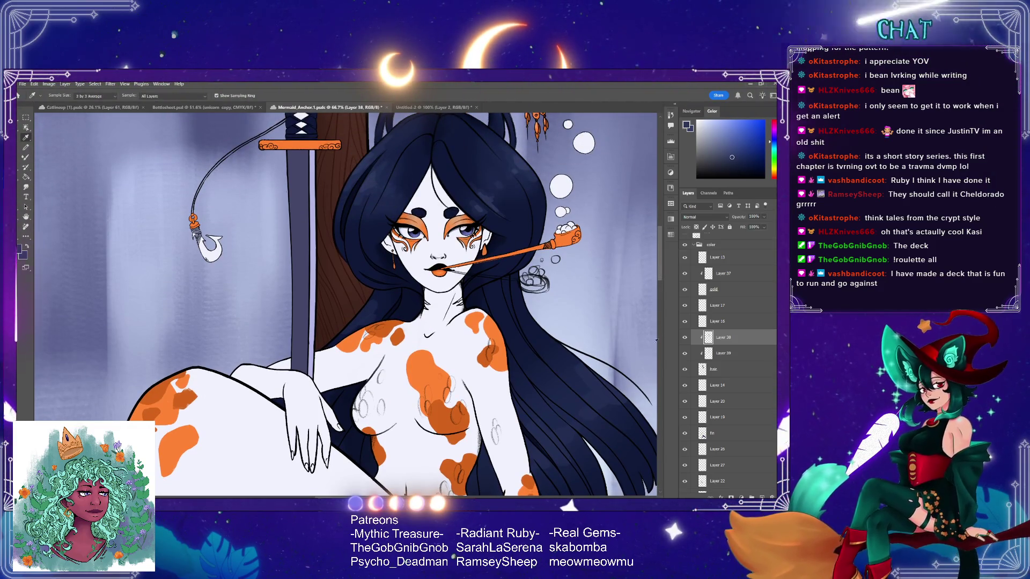
- Sample the darker navy from the mermaid's hair as the painting colour, ready to brush
{"action": "key", "text": "b"}
{"action": "scroll", "coordinate": [602, 311], "scroll_direction": "down", "scroll_amount": 3}
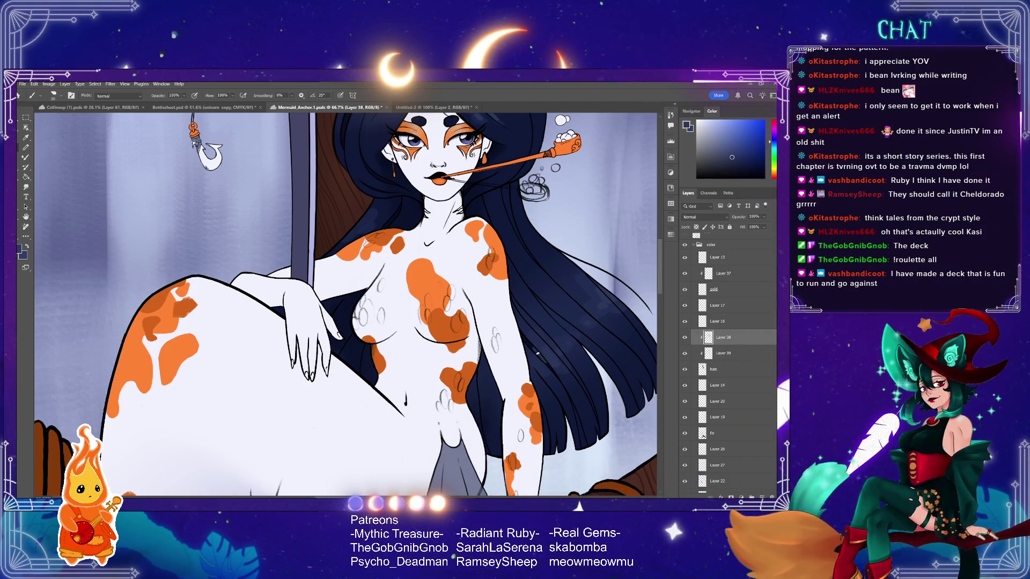
{"action": "key", "text": "e"}
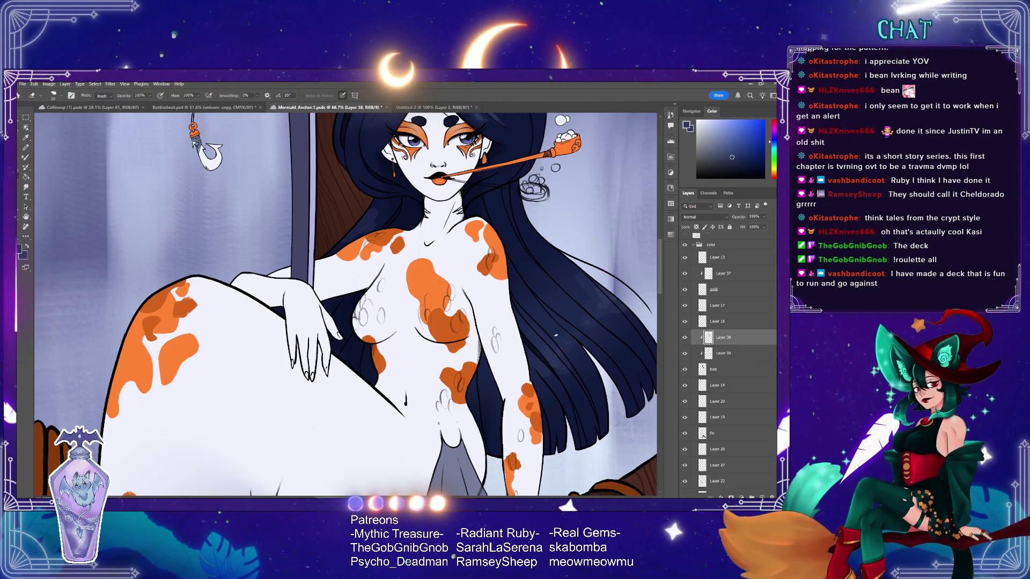
{"action": "key", "text": "i"}
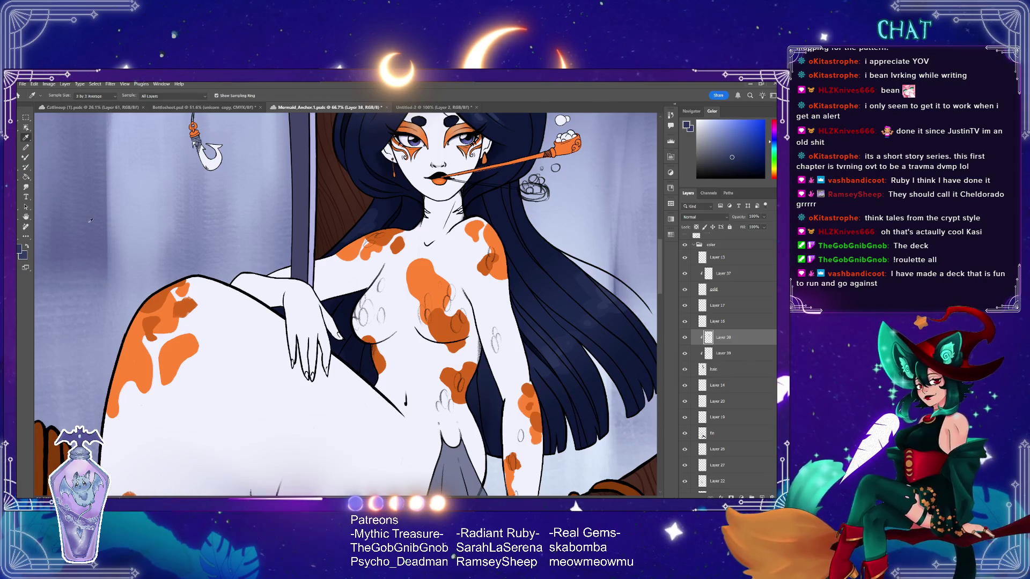
{"action": "left_click", "coordinate": [533, 342]}
{"action": "key", "text": "e"}
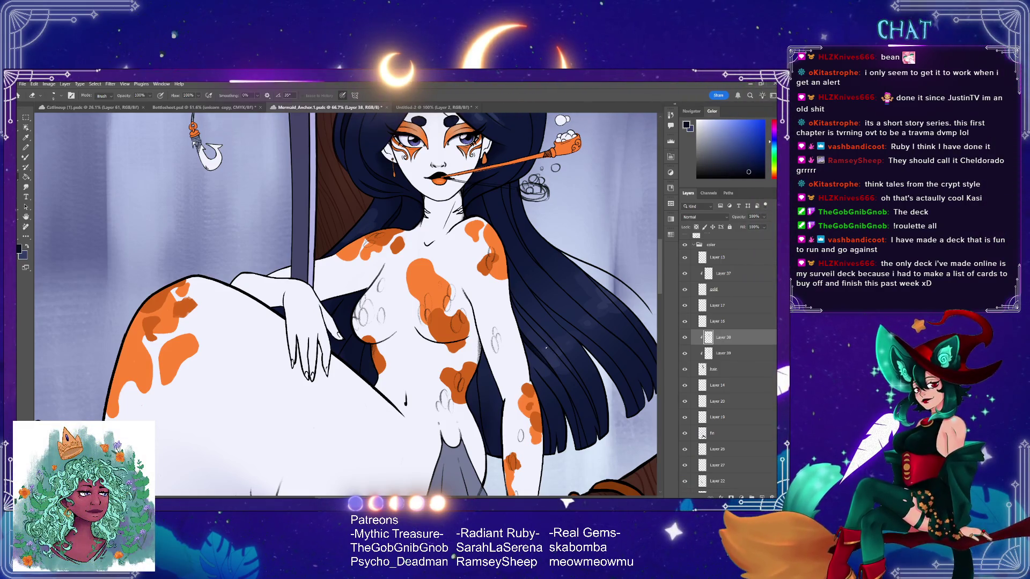
{"action": "key", "text": "i"}
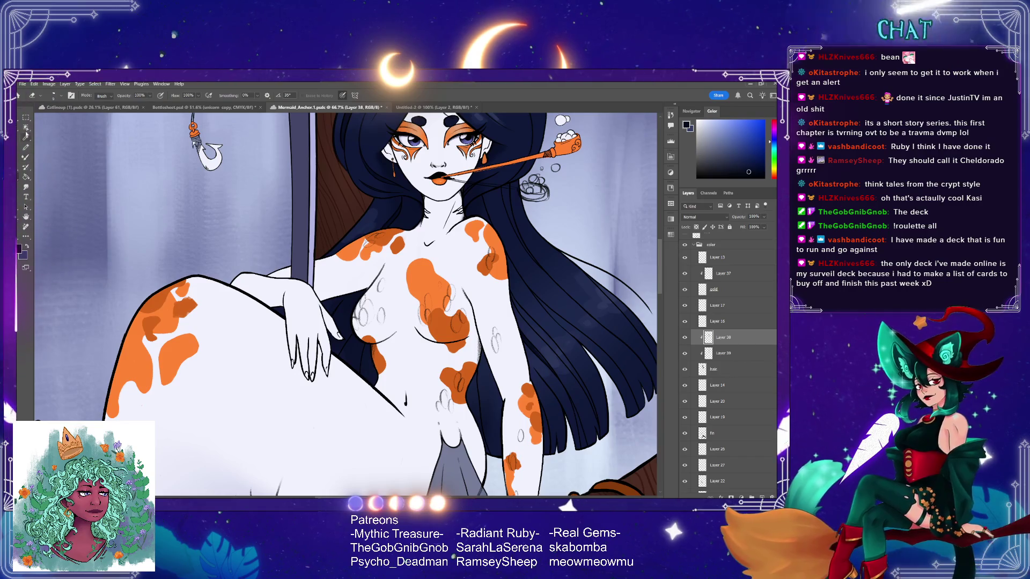
{"action": "left_click", "coordinate": [529, 341]}
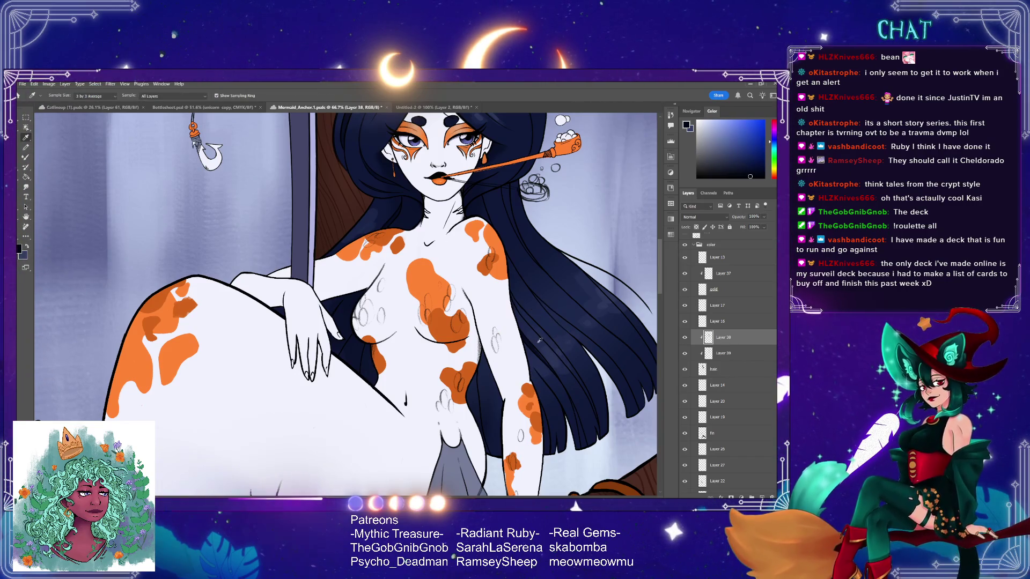
{"action": "left_click", "coordinate": [534, 348]}
{"action": "left_click", "coordinate": [528, 343]}
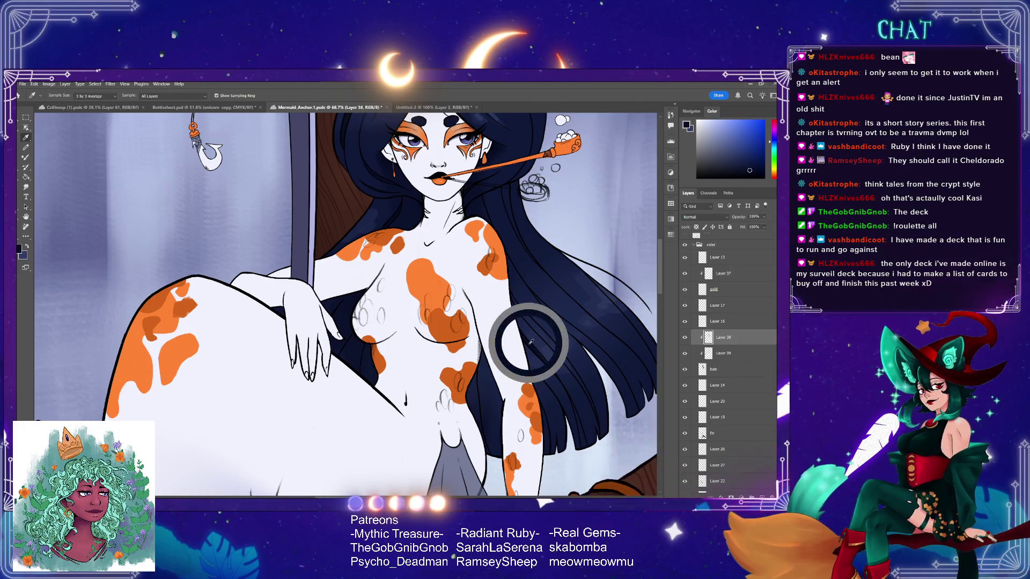
{"action": "key", "text": "b"}
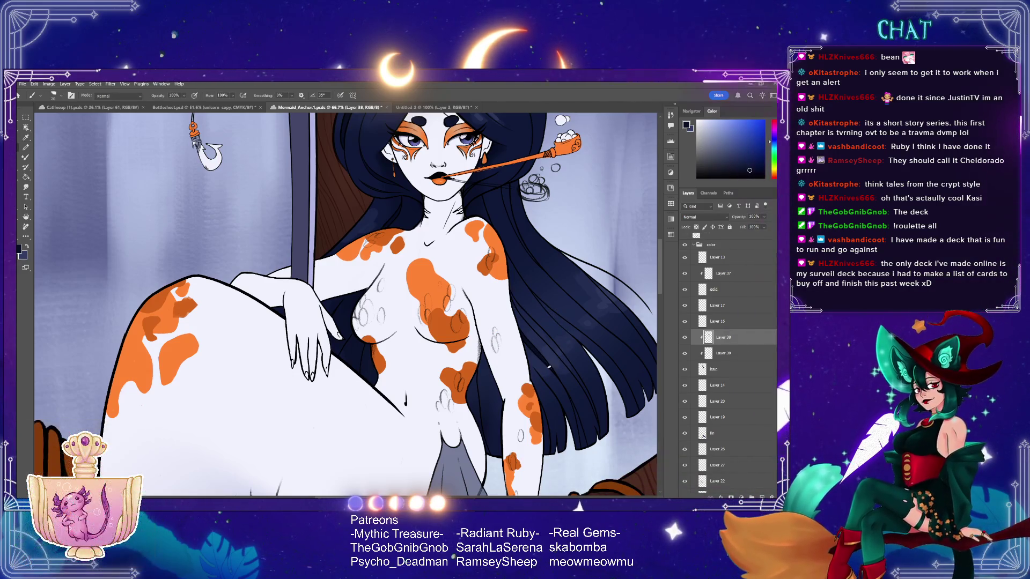
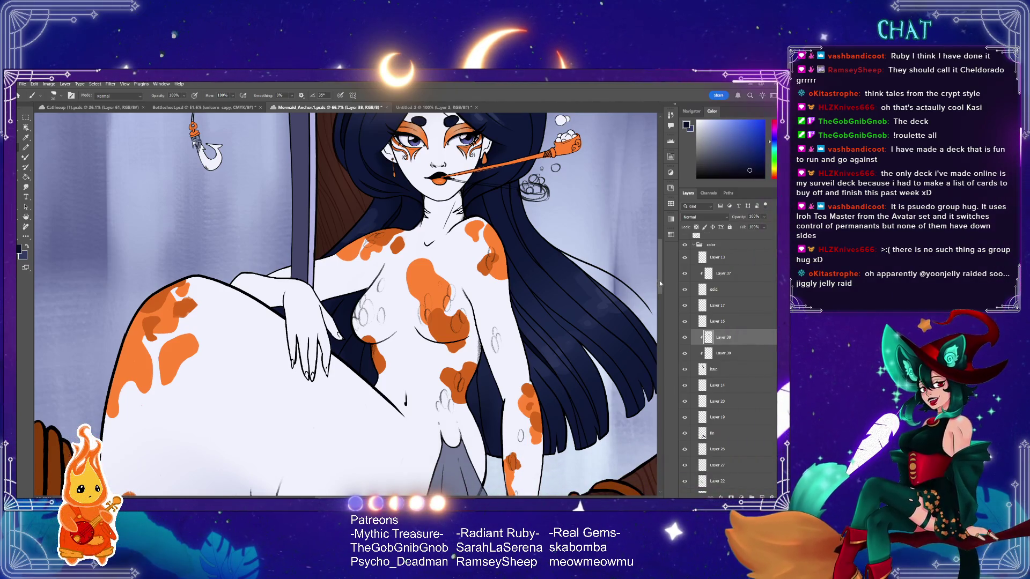
- Pan up from the mermaid's torso to her head ornament, hair bun and sword hilt
{"action": "scroll", "coordinate": [664, 273], "scroll_direction": "up", "scroll_amount": 5}
{"action": "scroll", "coordinate": [664, 273], "scroll_direction": "up", "scroll_amount": 1}
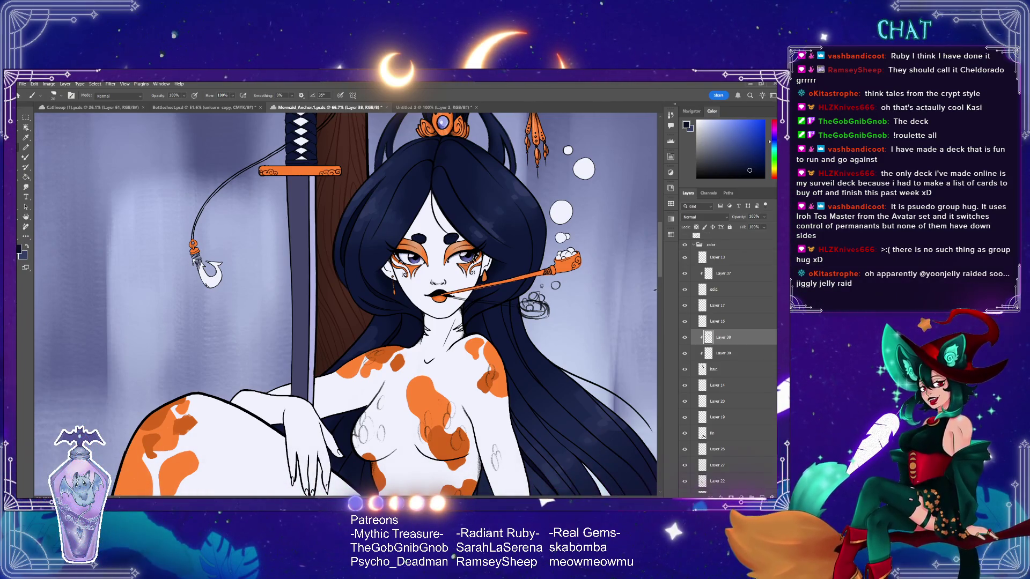
{"action": "scroll", "coordinate": [658, 267], "scroll_direction": "up", "scroll_amount": 2}
{"action": "scroll", "coordinate": [659, 268], "scroll_direction": "up", "scroll_amount": 2}
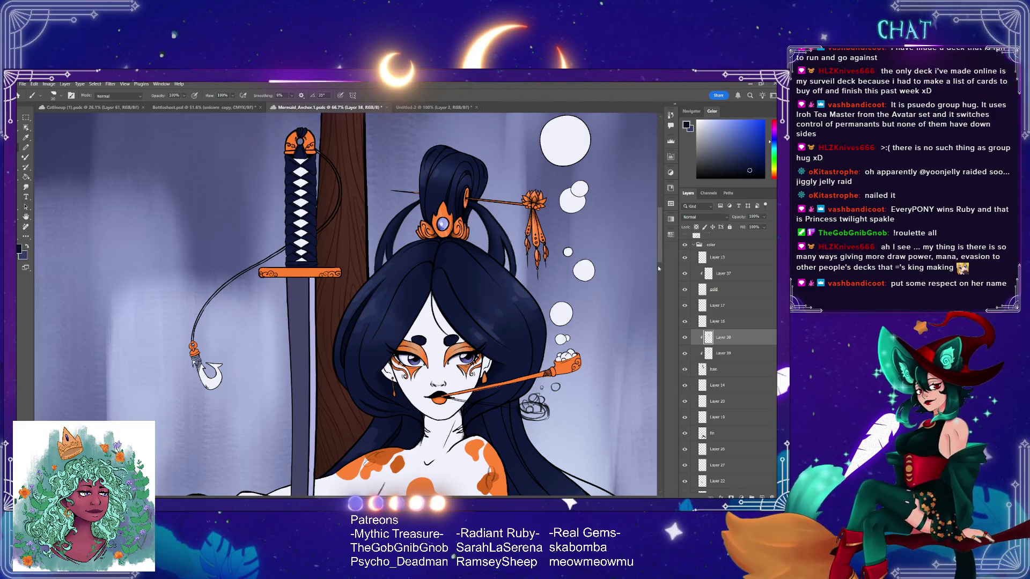
- Zoom out and pan until the whole mermaid on the anchor and the reference sketch fit in view
{"action": "key", "text": "z"}
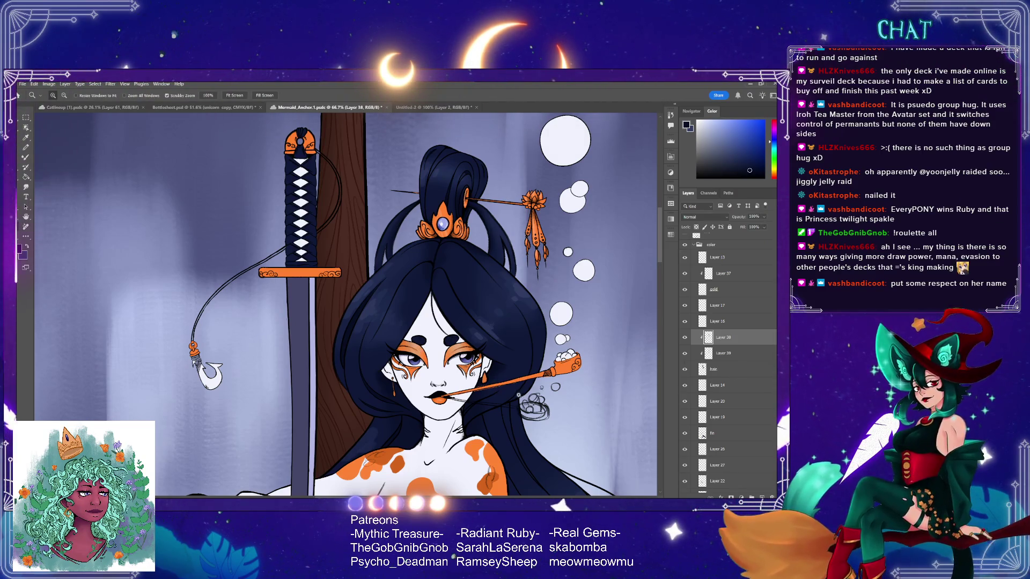
{"action": "left_click_drag", "start_coordinate": [519, 395], "coordinate": [472, 395]}
{"action": "left_click_drag", "start_coordinate": [660, 271], "coordinate": [662, 288]}
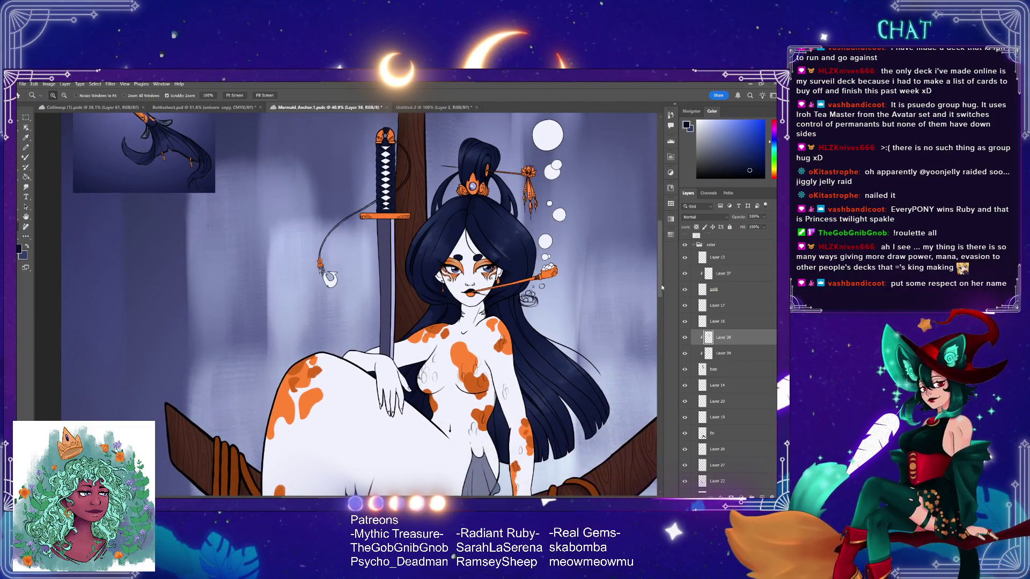
{"action": "left_click_drag", "start_coordinate": [554, 349], "coordinate": [543, 348]}
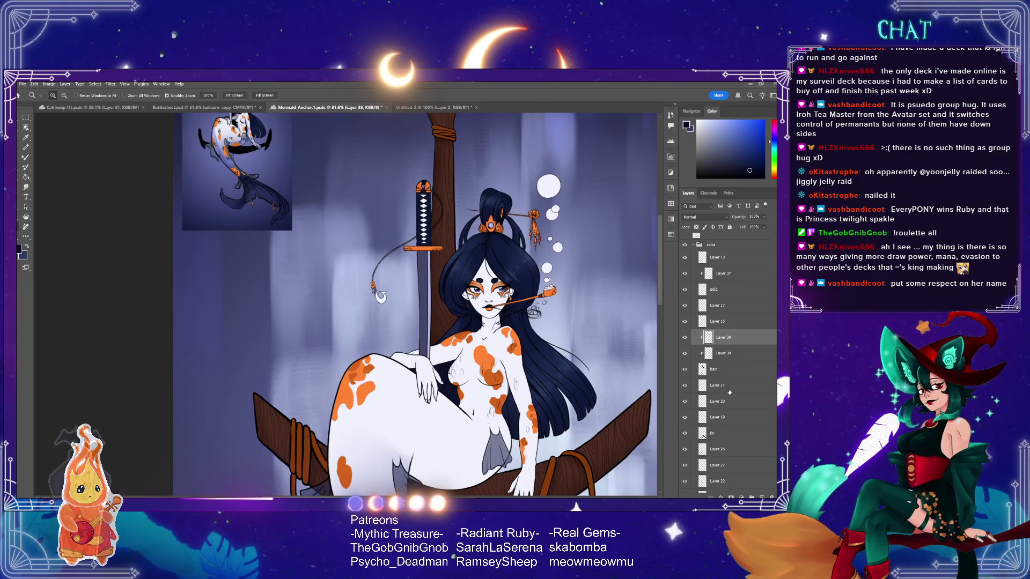
{"action": "scroll", "coordinate": [581, 377], "scroll_direction": "down", "scroll_amount": 2}
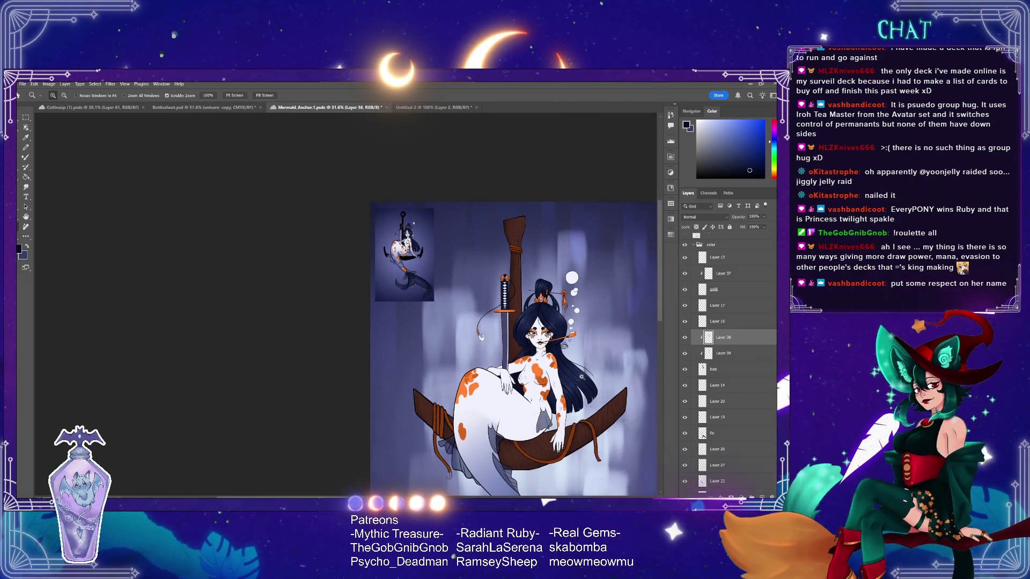
{"action": "scroll", "coordinate": [581, 377], "scroll_direction": "down", "scroll_amount": 1}
{"action": "scroll", "coordinate": [582, 372], "scroll_direction": "down", "scroll_amount": 1}
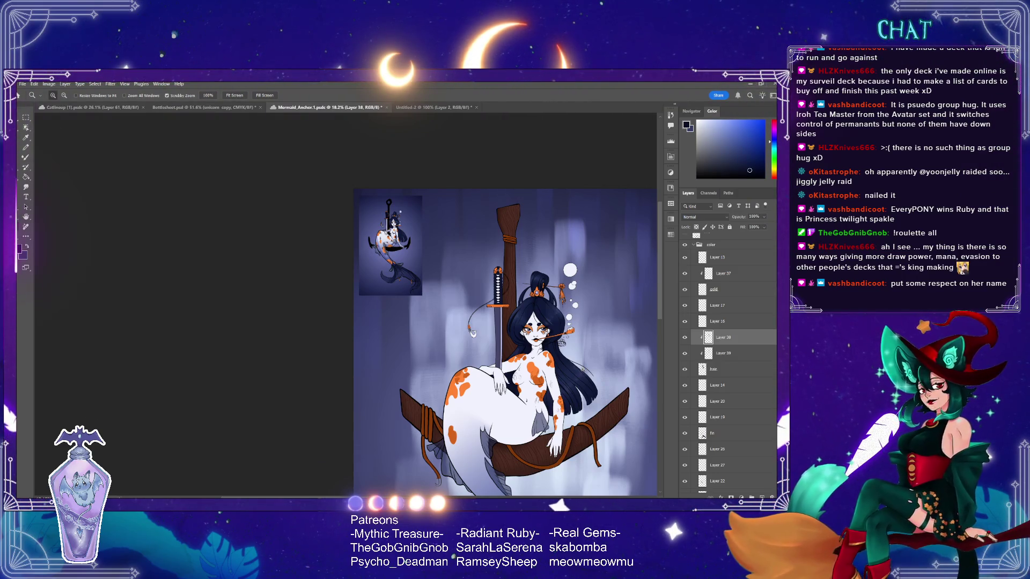
{"action": "scroll", "coordinate": [598, 409], "scroll_direction": "down", "scroll_amount": 1}
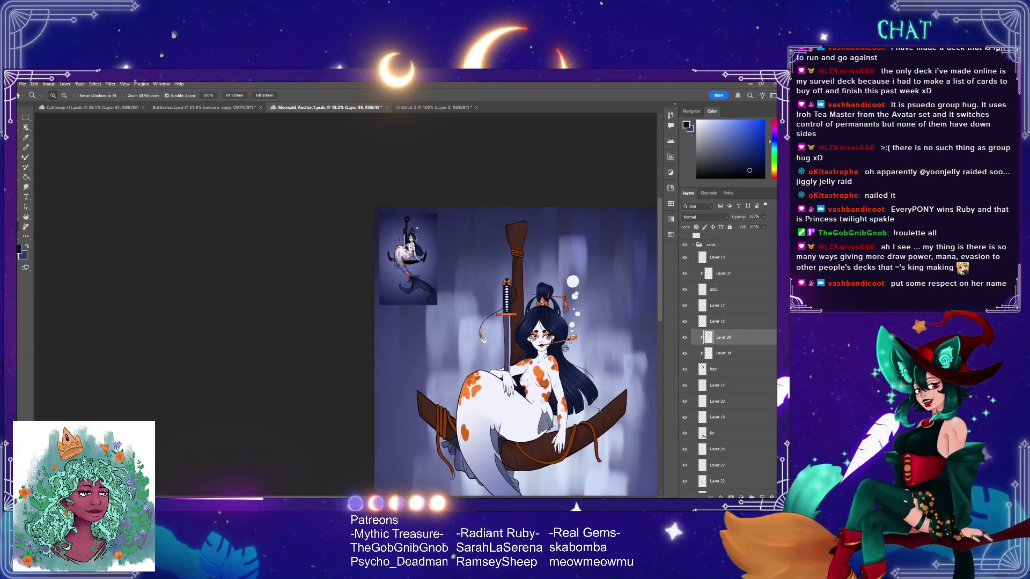
{"action": "scroll", "coordinate": [404, 253], "scroll_direction": "up", "scroll_amount": 1}
{"action": "scroll", "coordinate": [404, 253], "scroll_direction": "up", "scroll_amount": 1}
{"action": "scroll", "coordinate": [404, 252], "scroll_direction": "up", "scroll_amount": 2}
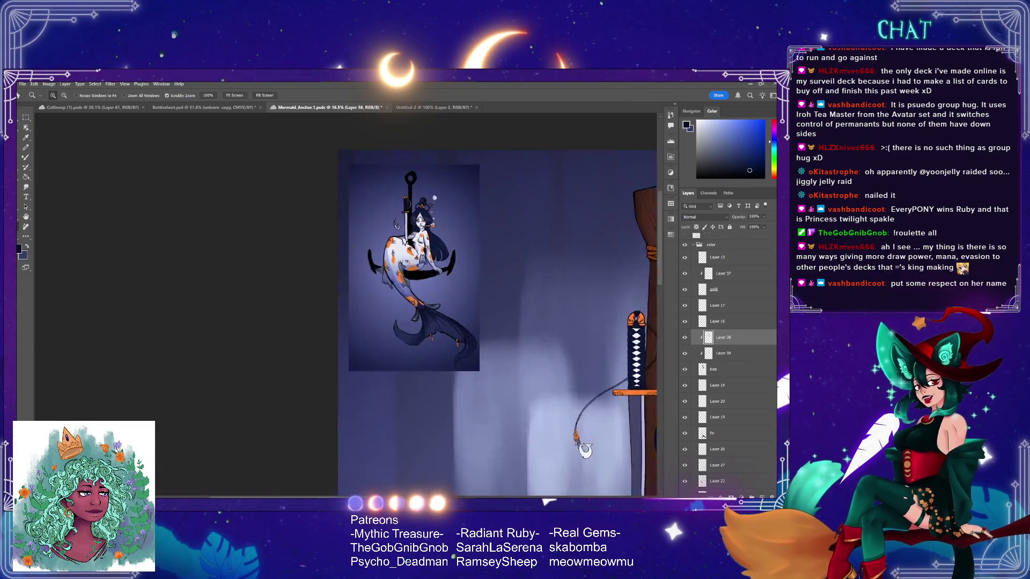
{"action": "scroll", "coordinate": [441, 253], "scroll_direction": "up", "scroll_amount": 3}
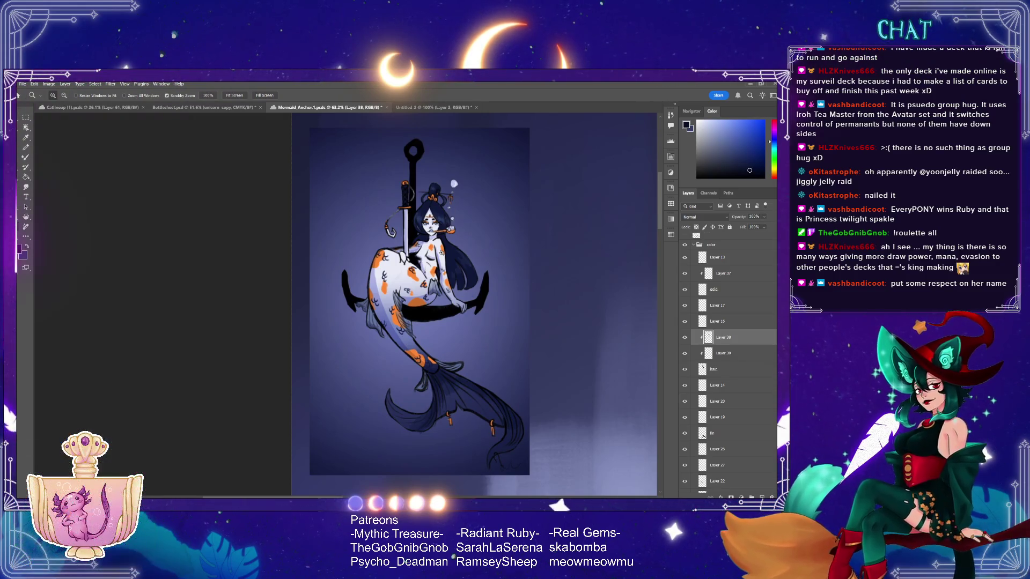
{"action": "scroll", "coordinate": [441, 253], "scroll_direction": "up", "scroll_amount": 2}
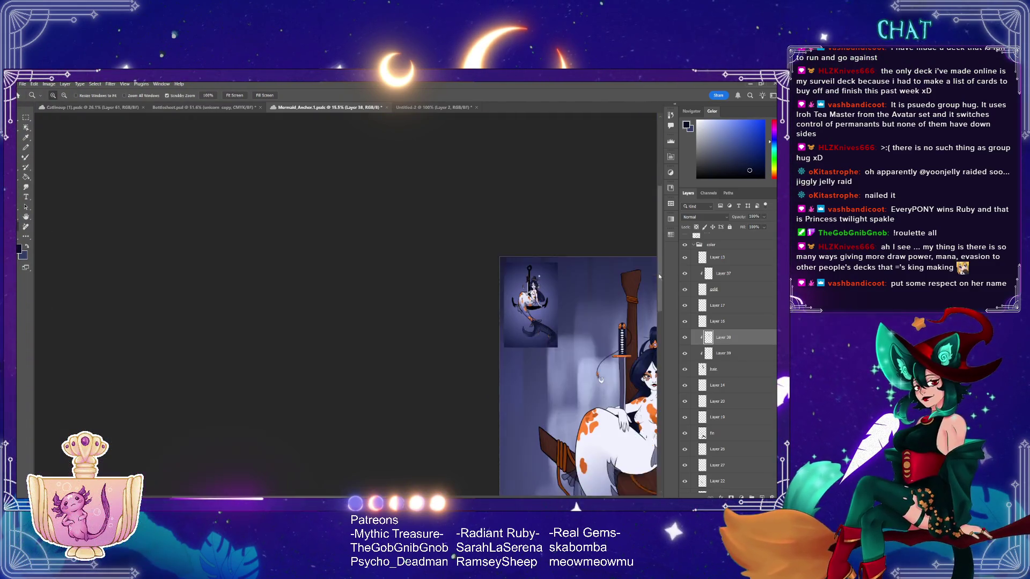
{"action": "scroll", "coordinate": [578, 322], "scroll_direction": "down", "scroll_amount": 3}
{"action": "left_click_drag", "start_coordinate": [600, 268], "coordinate": [379, 268]}
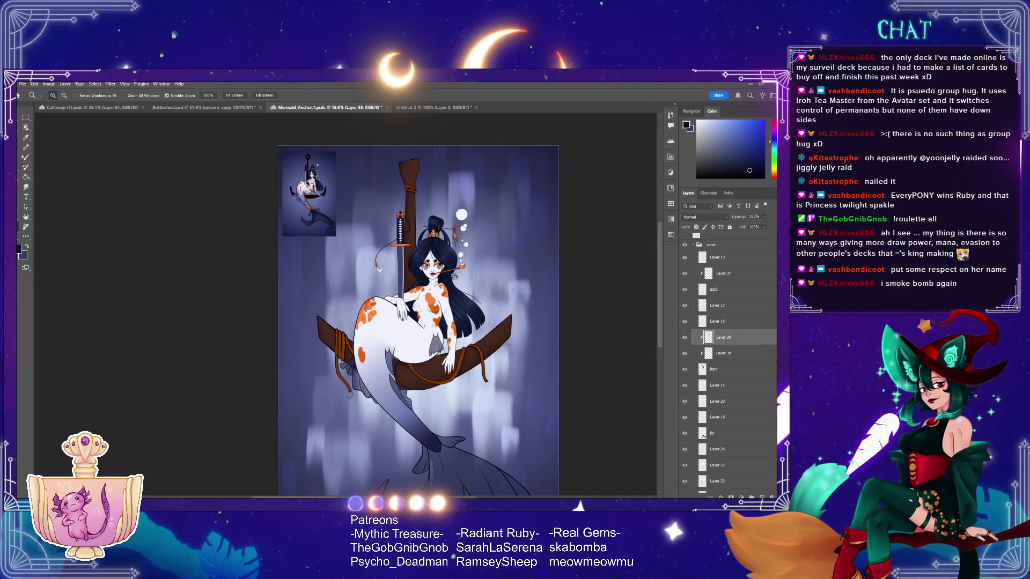
- Scroll up the Layers panel and select Layer 34
{"action": "scroll", "coordinate": [660, 304], "scroll_direction": "up", "scroll_amount": 1}
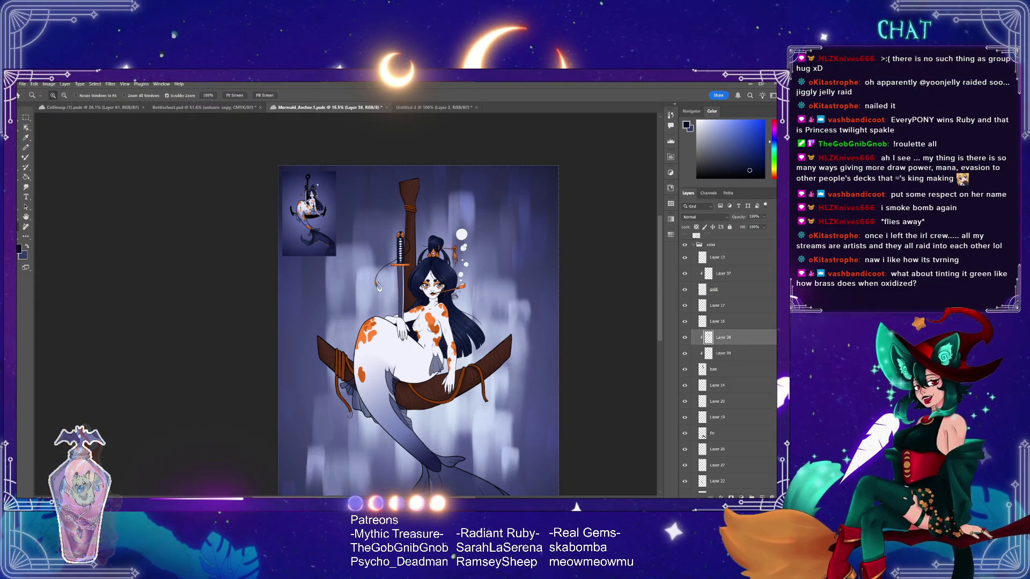
{"action": "scroll", "coordinate": [742, 336], "scroll_direction": "up", "scroll_amount": 3}
{"action": "scroll", "coordinate": [741, 338], "scroll_direction": "up", "scroll_amount": 5}
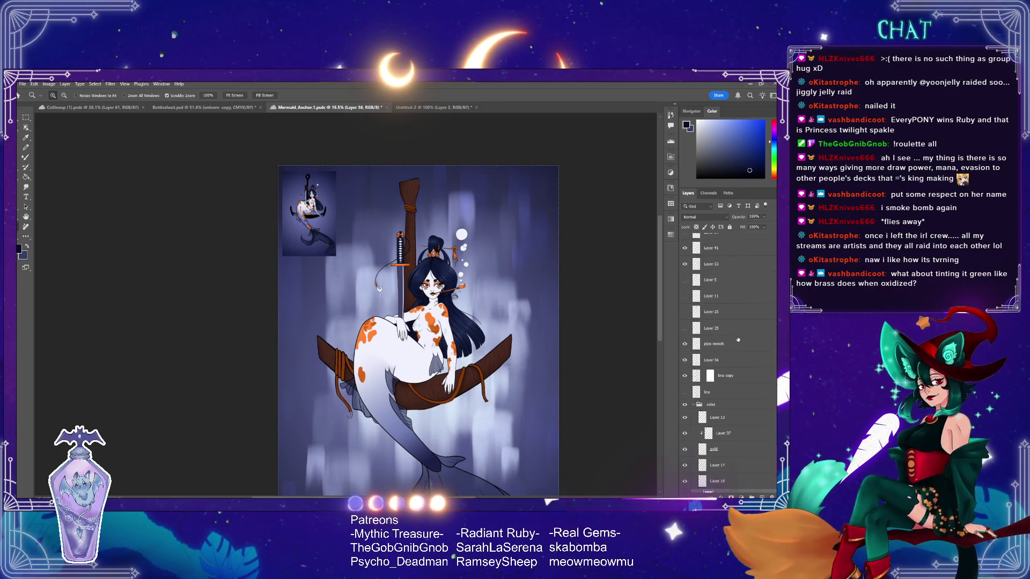
{"action": "scroll", "coordinate": [732, 339], "scroll_direction": "up", "scroll_amount": 2}
{"action": "left_click", "coordinate": [728, 240]}
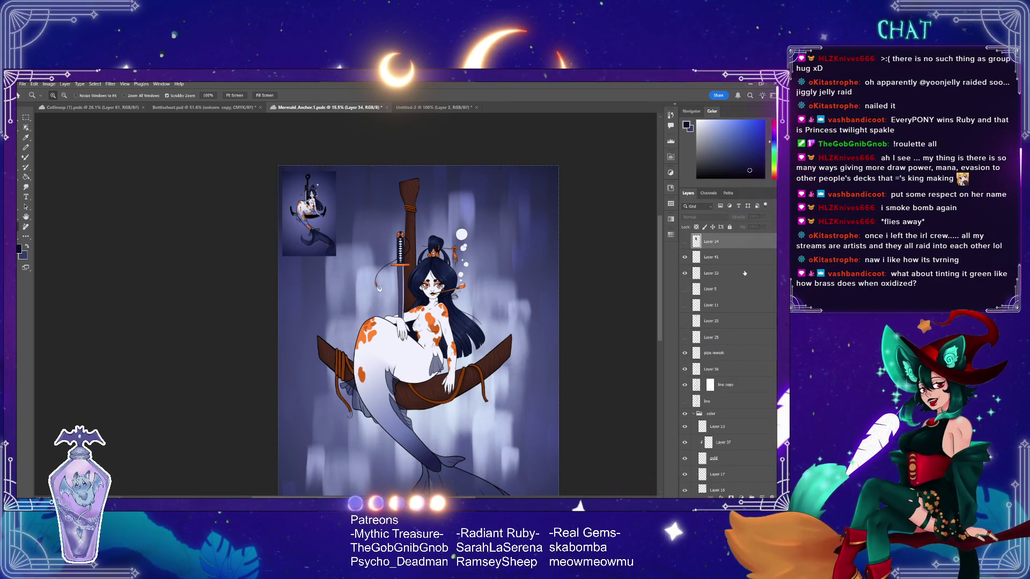
- Add empty Layer 42 above Layer 34 and switch to the Gradient tool
{"action": "key", "text": "ctrl+shift+alt+n"}
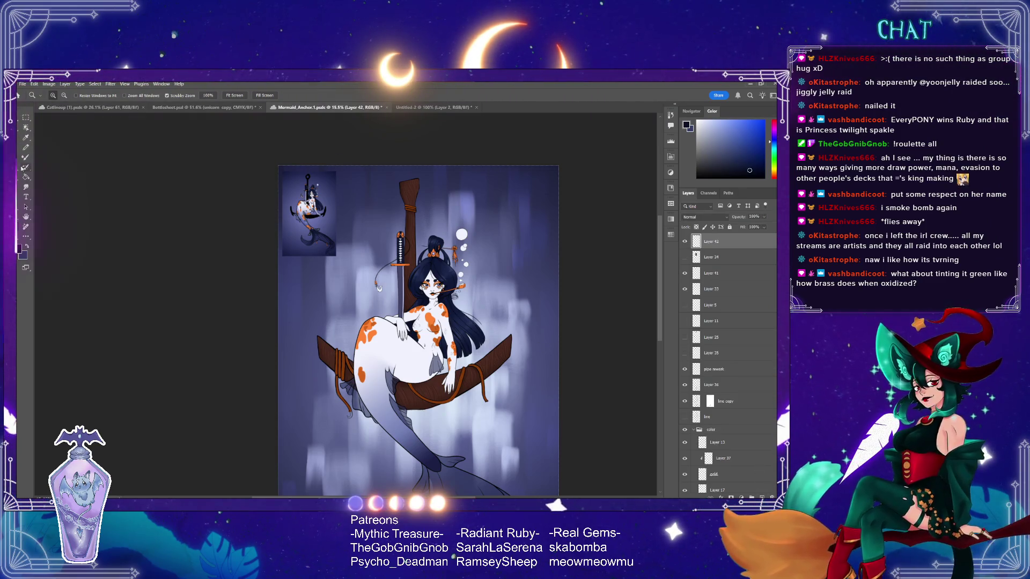
{"action": "left_click", "coordinate": [26, 177]}
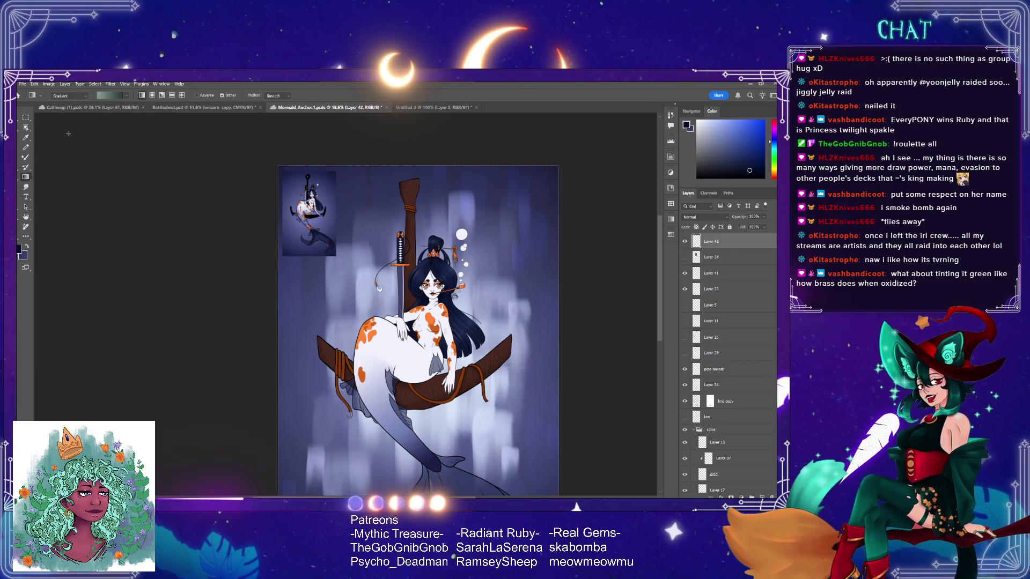
{"action": "key", "text": "shift+g"}
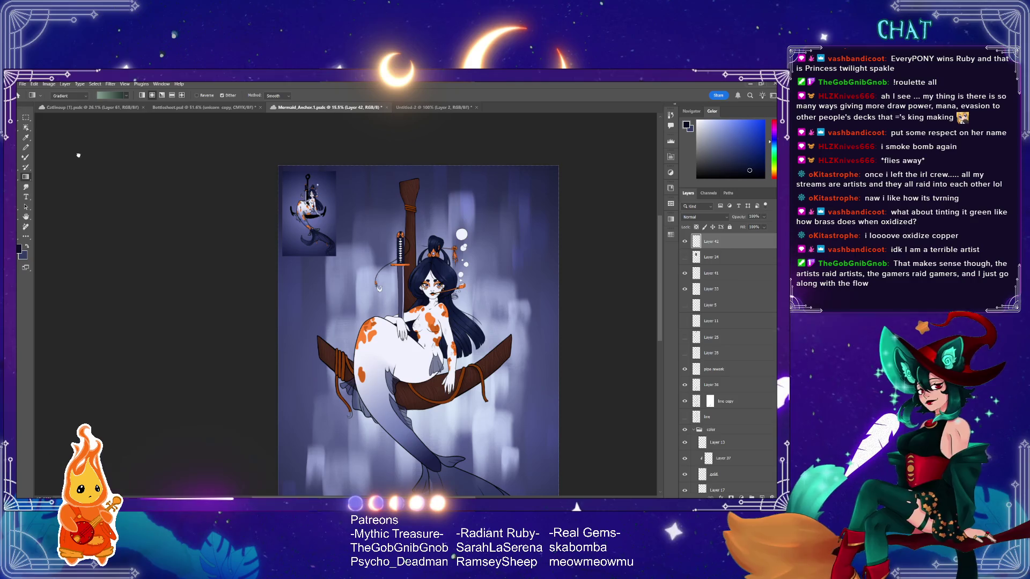
- Draw a large blue radial gradient over the canvas, centred slightly down and right
{"action": "mouse_move", "coordinate": [404, 281]}
{"action": "left_mouse_down"}
{"action": "mouse_move", "coordinate": [381, 383]}
{"action": "mouse_move", "coordinate": [460, 405]}
{"action": "left_mouse_up"}
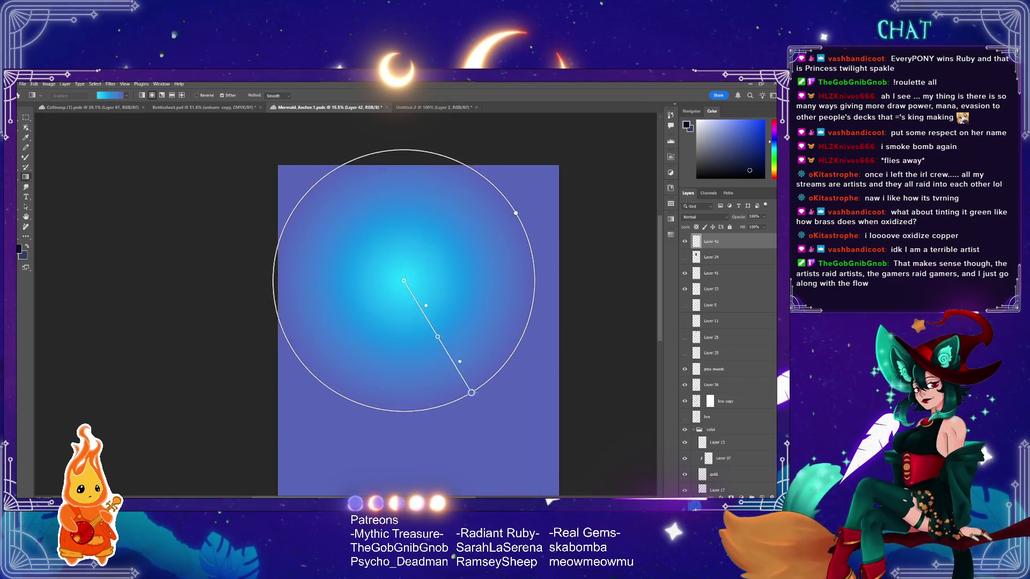
{"action": "left_click_drag", "start_coordinate": [399, 266], "coordinate": [503, 456]}
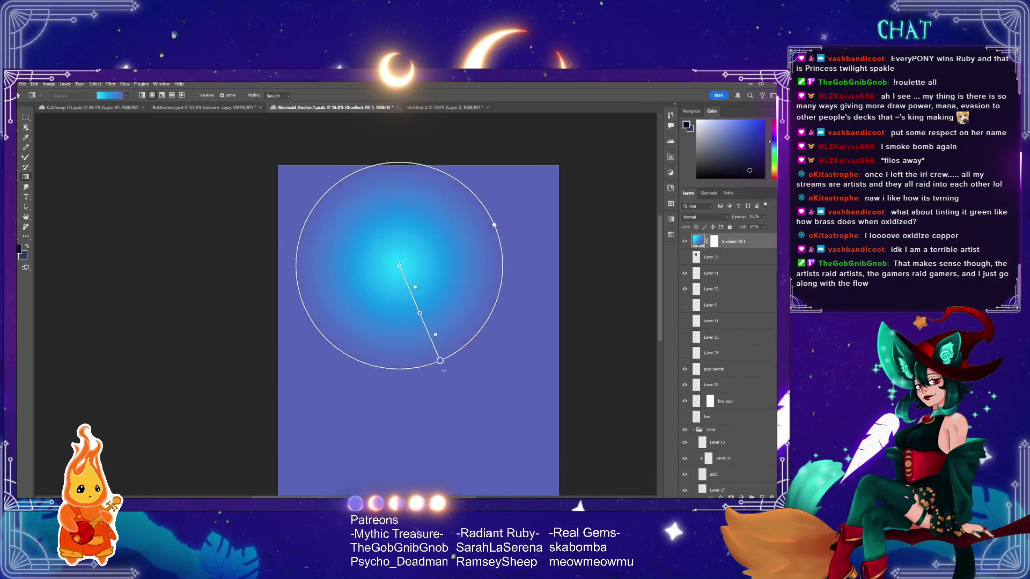
{"action": "left_click_drag", "start_coordinate": [399, 266], "coordinate": [417, 295]}
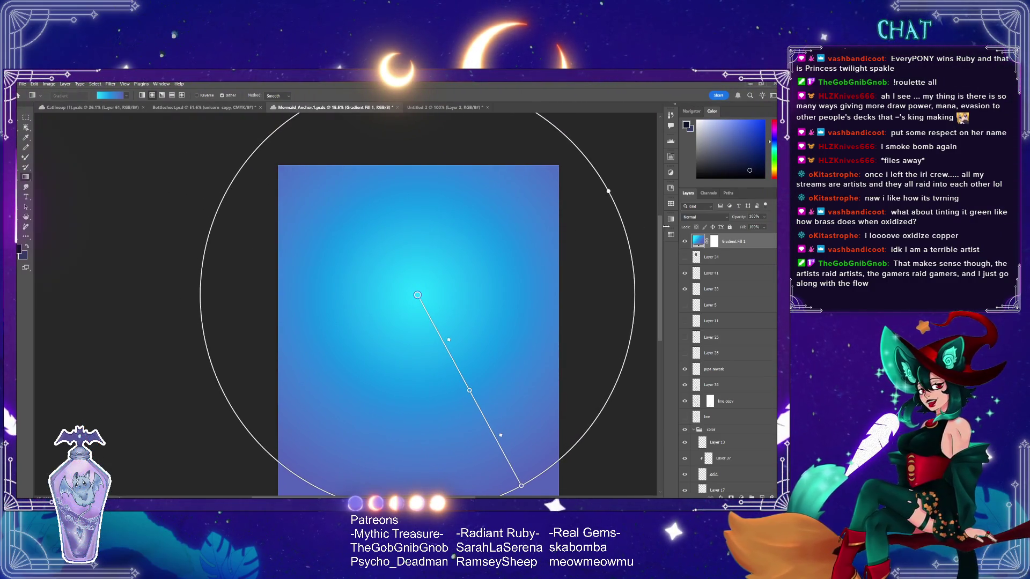
- Cycle through the gradient's blend modes, settling on Soft Light
{"action": "key", "text": "shift+alt+m"}
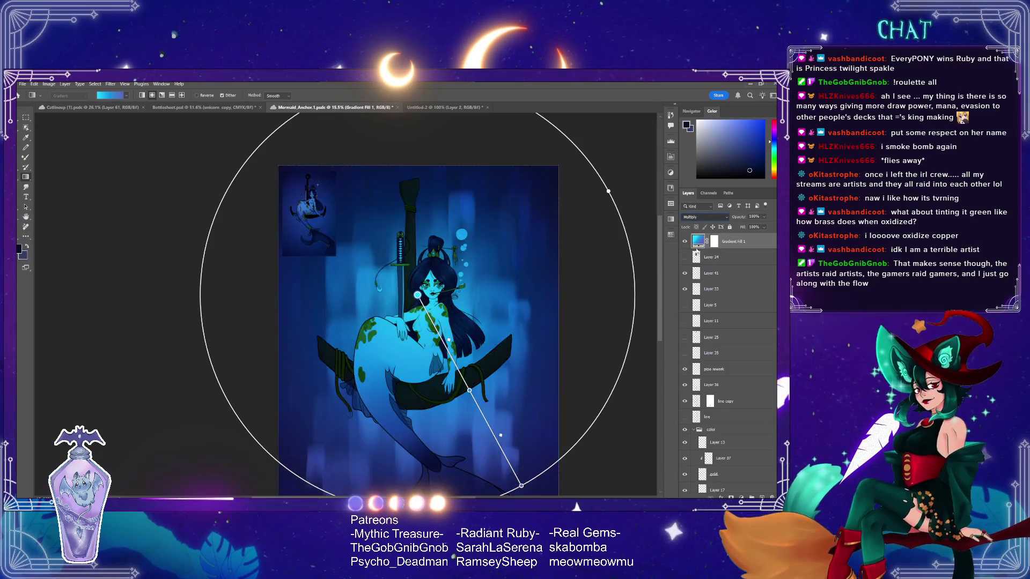
{"action": "key", "text": "shift+alt+s"}
{"action": "key", "text": "shift+alt+m"}
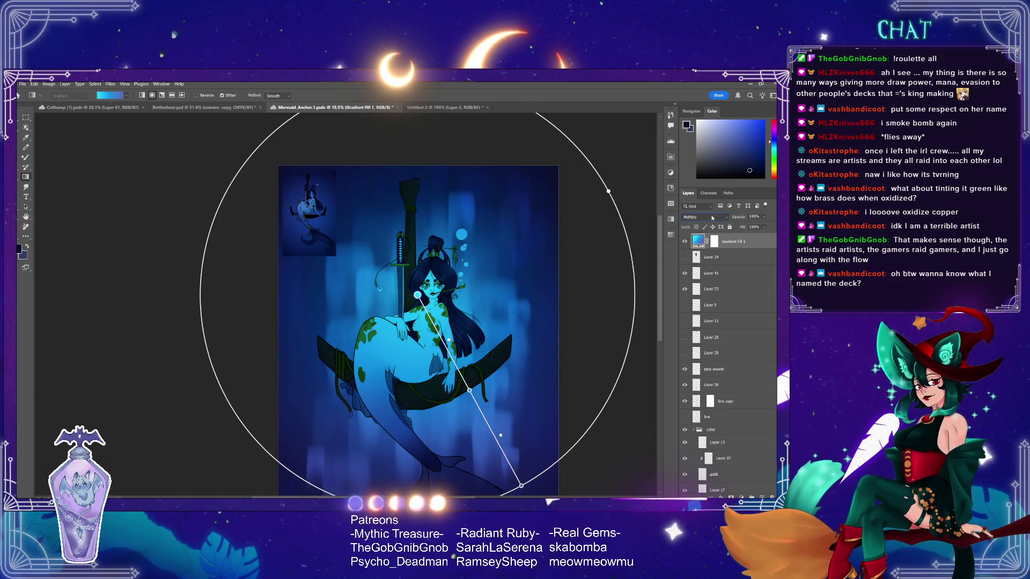
{"action": "scroll", "coordinate": [712, 218], "scroll_direction": "down", "scroll_amount": 1}
{"action": "scroll", "coordinate": [712, 218], "scroll_direction": "down", "scroll_amount": 1}
{"action": "scroll", "coordinate": [712, 218], "scroll_direction": "down", "scroll_amount": 1}
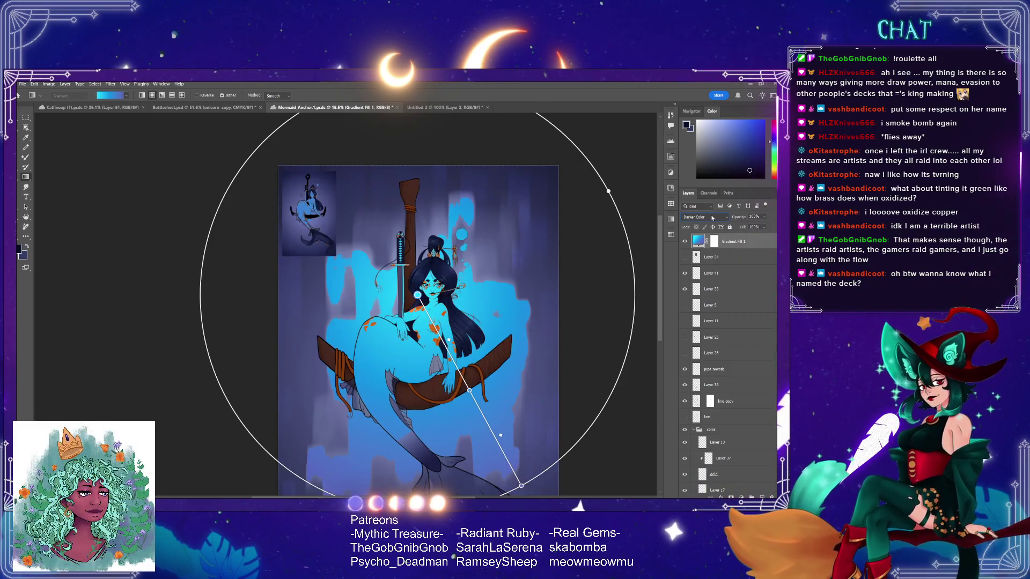
{"action": "scroll", "coordinate": [712, 218], "scroll_direction": "down", "scroll_amount": 1}
{"action": "scroll", "coordinate": [713, 218], "scroll_direction": "down", "scroll_amount": 1}
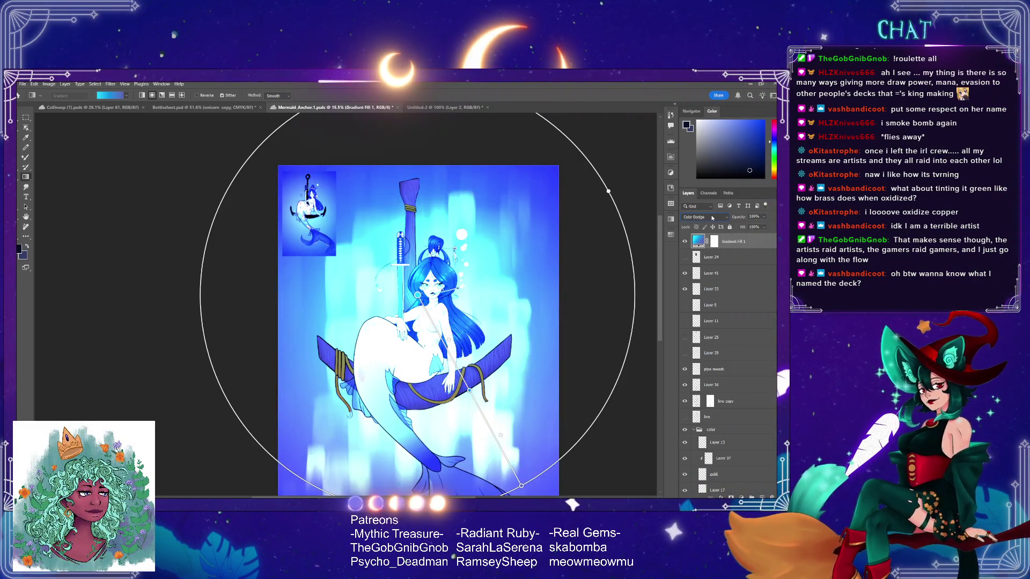
{"action": "scroll", "coordinate": [712, 217], "scroll_direction": "down", "scroll_amount": 1}
{"action": "scroll", "coordinate": [713, 217], "scroll_direction": "down", "scroll_amount": 1}
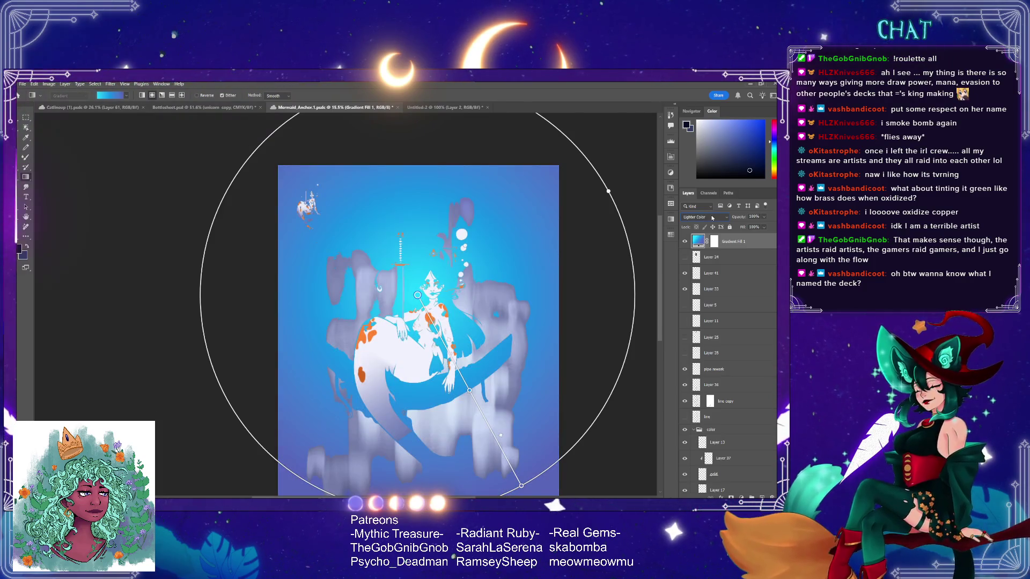
{"action": "scroll", "coordinate": [713, 217], "scroll_direction": "down", "scroll_amount": 1}
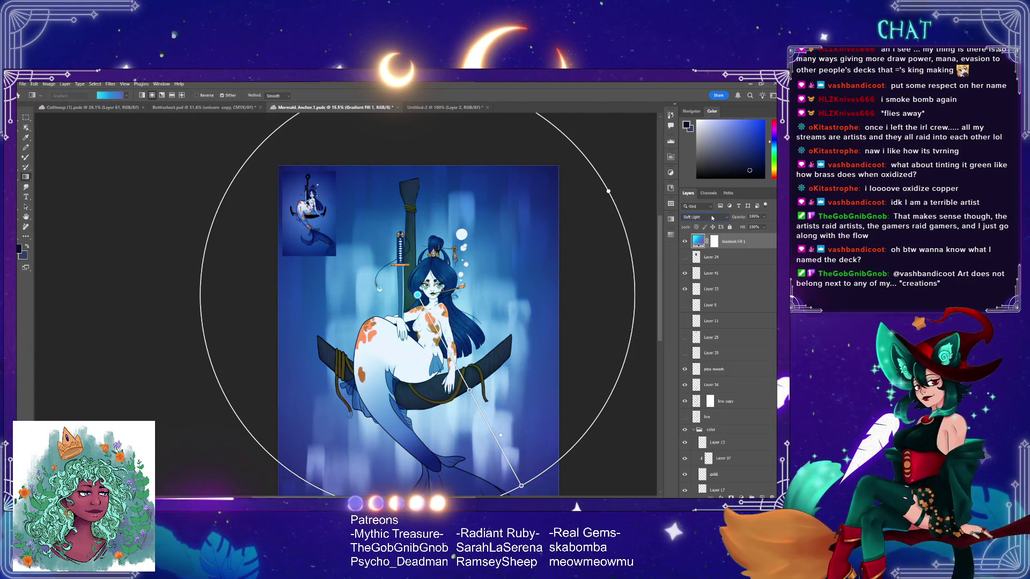
{"action": "scroll", "coordinate": [712, 217], "scroll_direction": "down", "scroll_amount": 1}
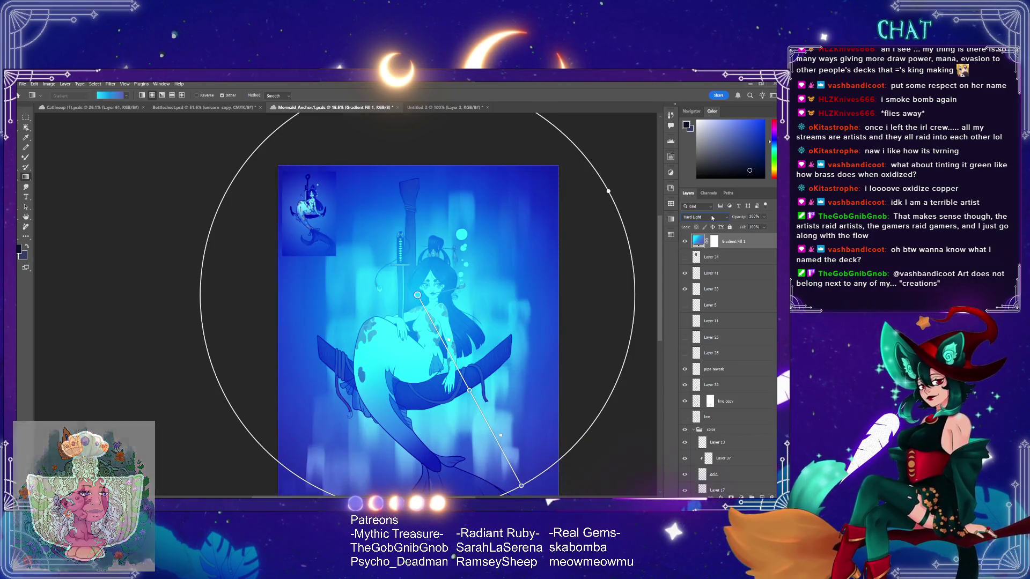
{"action": "scroll", "coordinate": [712, 218], "scroll_direction": "down", "scroll_amount": 1}
{"action": "scroll", "coordinate": [712, 218], "scroll_direction": "down", "scroll_amount": 1}
{"action": "scroll", "coordinate": [712, 218], "scroll_direction": "down", "scroll_amount": 1}
{"action": "scroll", "coordinate": [712, 218], "scroll_direction": "down", "scroll_amount": 1}
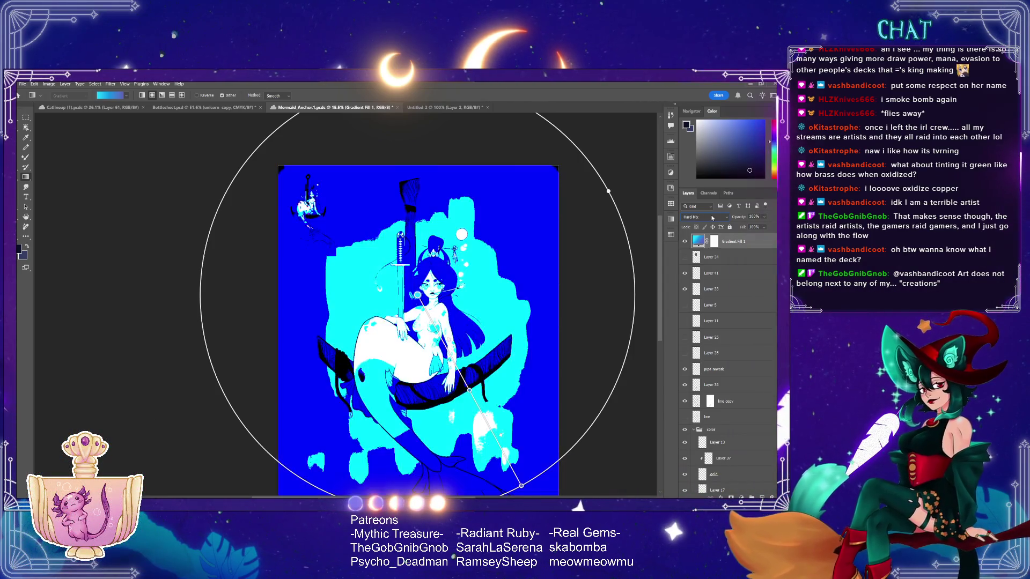
{"action": "scroll", "coordinate": [712, 217], "scroll_direction": "down", "scroll_amount": 1}
{"action": "scroll", "coordinate": [712, 218], "scroll_direction": "up", "scroll_amount": 2}
{"action": "scroll", "coordinate": [712, 218], "scroll_direction": "up", "scroll_amount": 1}
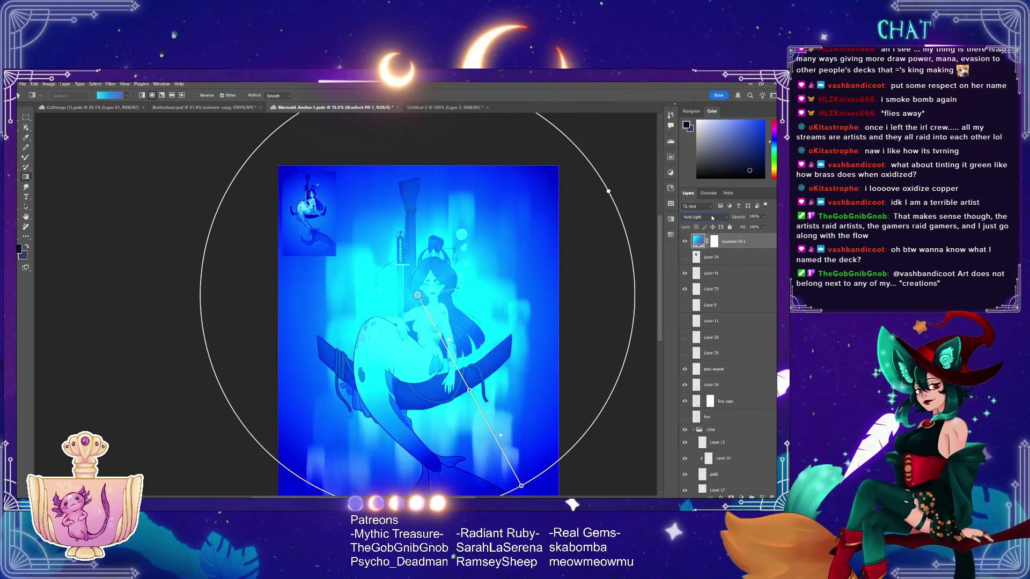
{"action": "scroll", "coordinate": [712, 218], "scroll_direction": "up", "scroll_amount": 1}
{"action": "scroll", "coordinate": [713, 218], "scroll_direction": "up", "scroll_amount": 2}
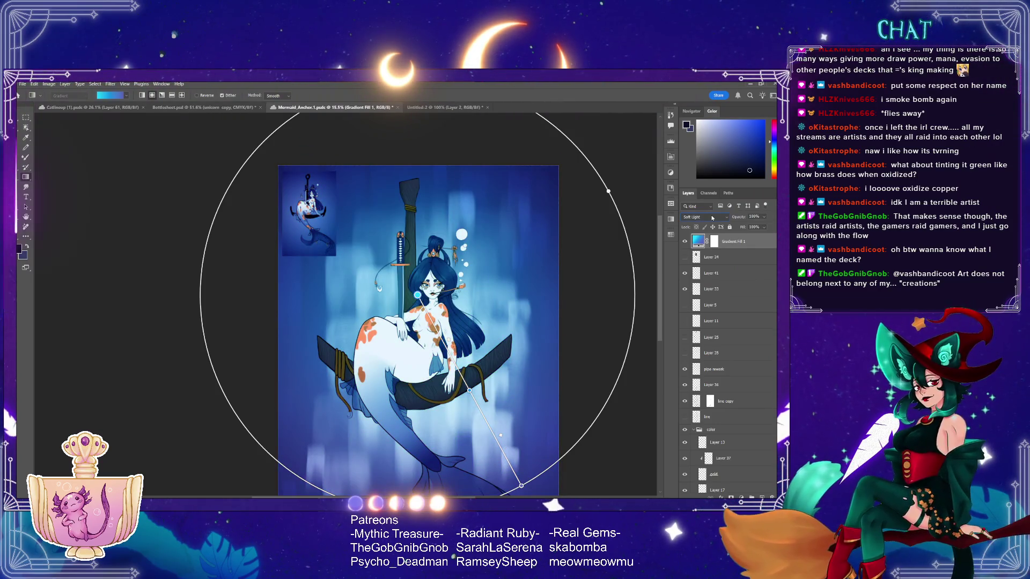
- Lower the overlay's opacity to 35%, then raise it slightly
{"action": "left_click", "coordinate": [753, 216]}
{"action": "type", "text": "35"}
{"action": "key", "text": "Return"}
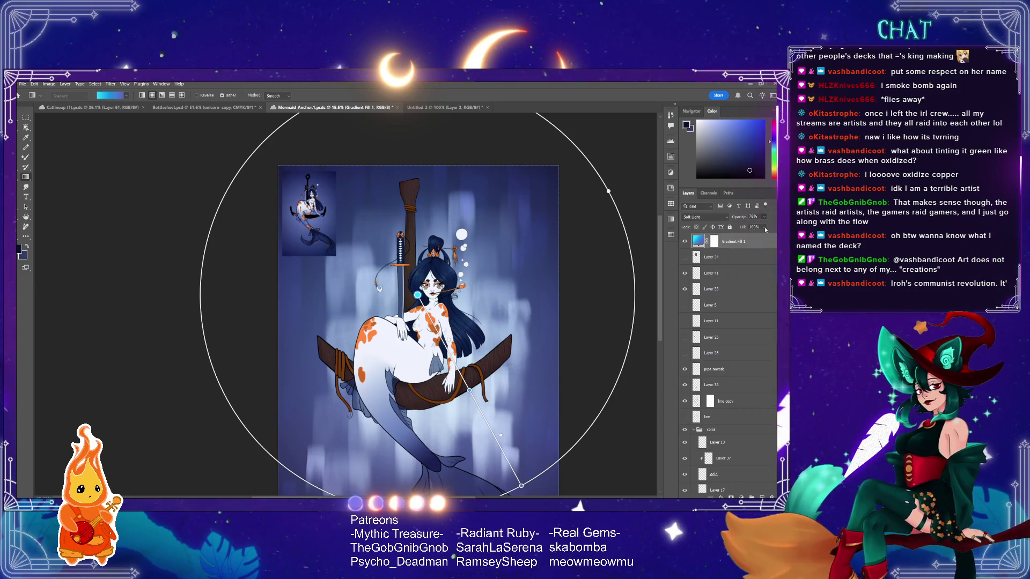
{"action": "left_click_drag", "start_coordinate": [745, 229], "coordinate": [765, 229]}
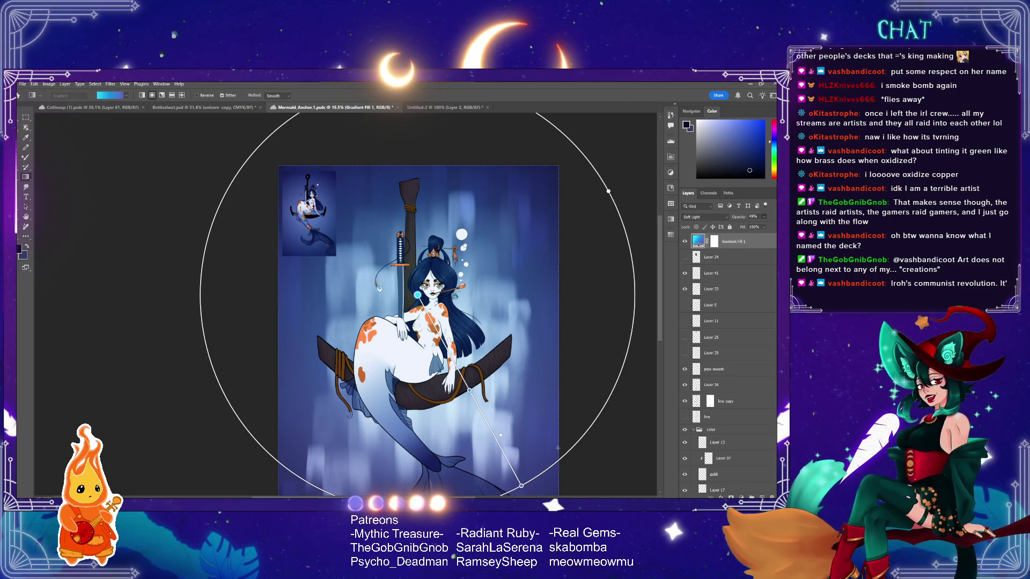
- Resize and reposition the radial glow around the mermaid, then zoom out to check it
{"action": "mouse_move", "coordinate": [521, 485]}
{"action": "left_mouse_down"}
{"action": "mouse_move", "coordinate": [486, 427]}
{"action": "mouse_move", "coordinate": [487, 445]}
{"action": "left_mouse_up"}
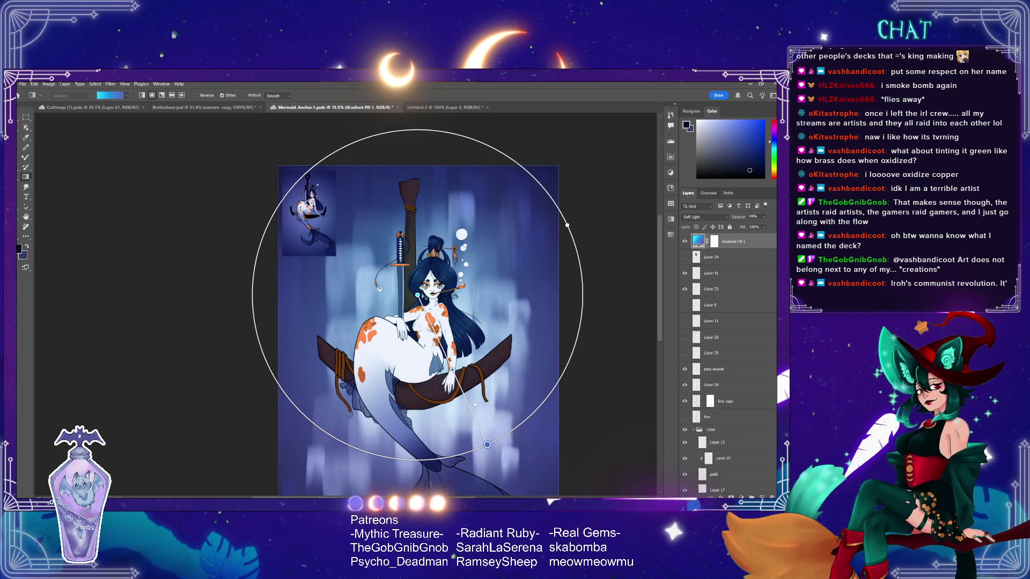
{"action": "left_click_drag", "start_coordinate": [417, 296], "coordinate": [418, 288]}
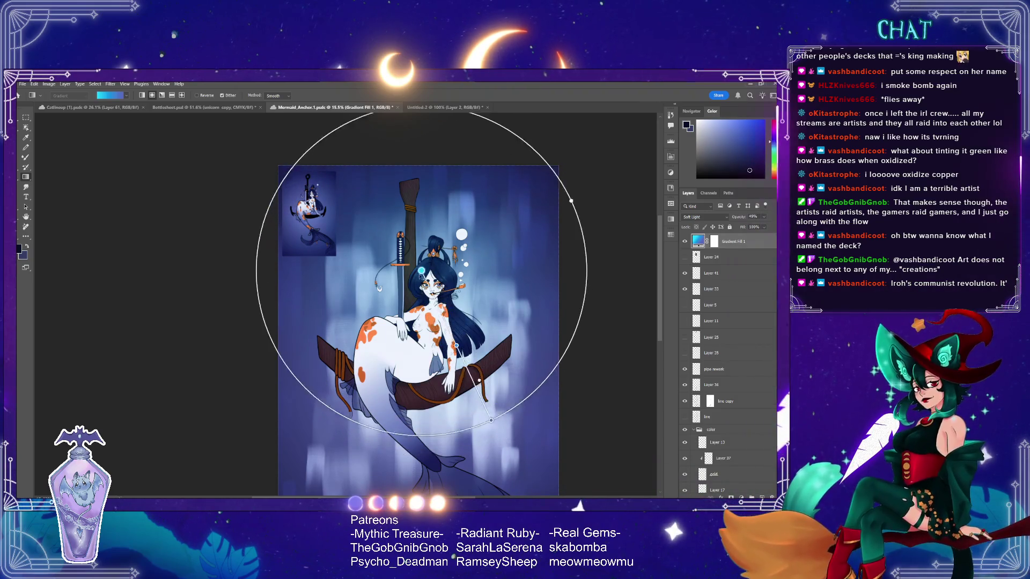
{"action": "left_click_drag", "start_coordinate": [488, 441], "coordinate": [534, 473]}
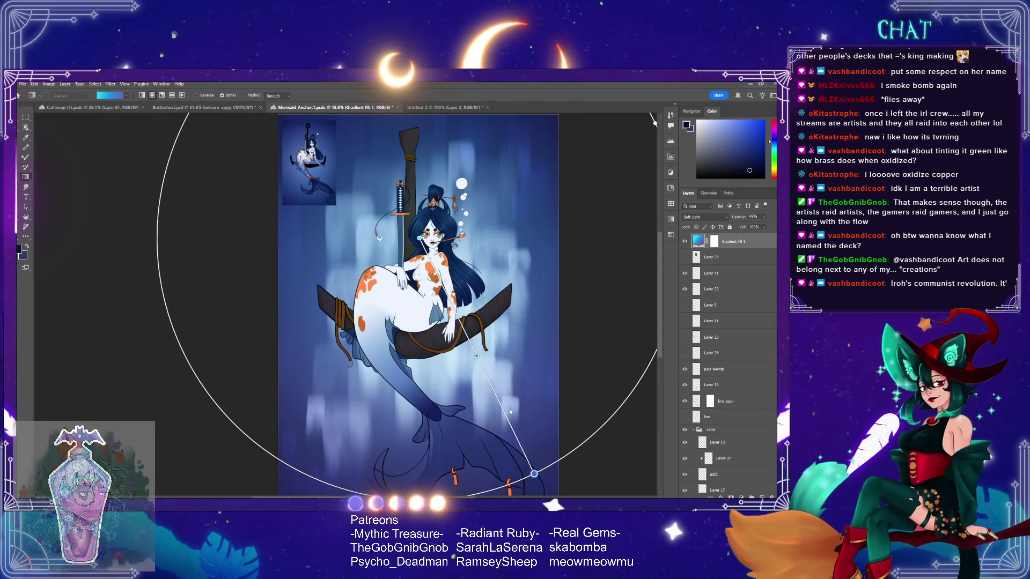
{"action": "left_click_drag", "start_coordinate": [419, 238], "coordinate": [413, 248]}
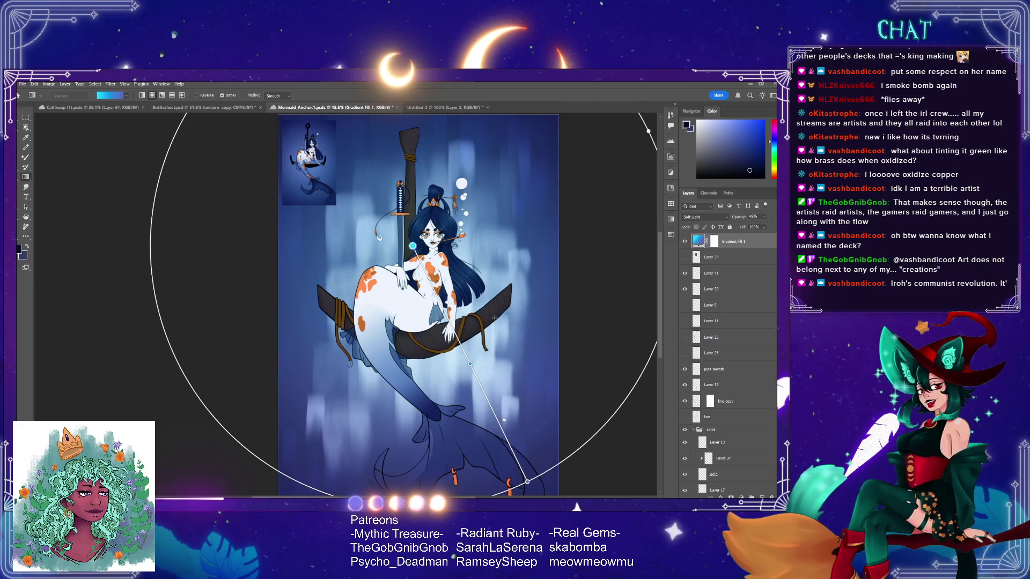
{"action": "key", "text": "z"}
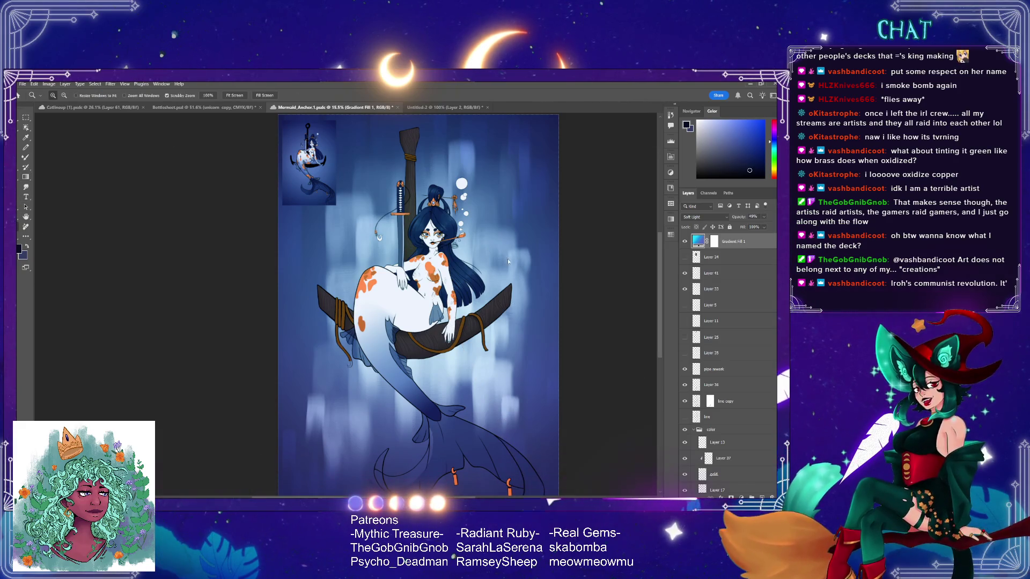
{"action": "left_click_drag", "start_coordinate": [507, 259], "coordinate": [490, 266]}
{"action": "left_click_drag", "start_coordinate": [463, 235], "coordinate": [516, 279]}
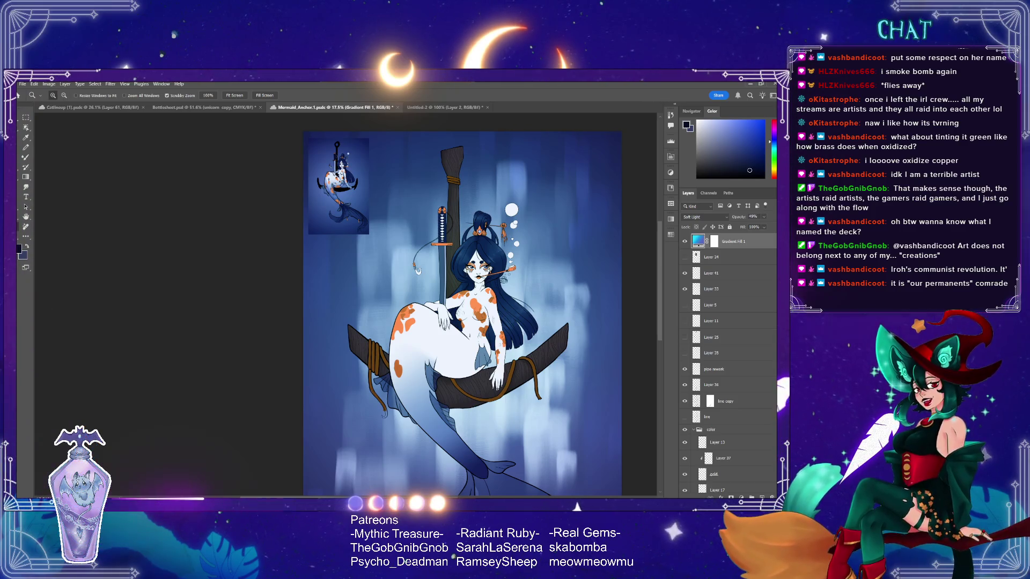
{"action": "left_click_drag", "start_coordinate": [472, 336], "coordinate": [469, 350]}
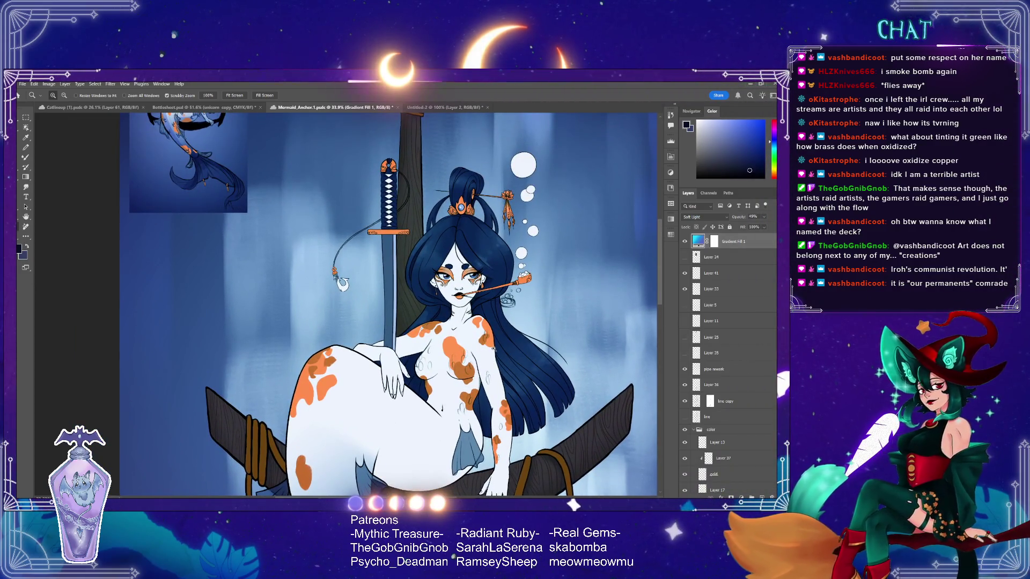
- Zoom in closely on the mermaid's face
{"action": "scroll", "coordinate": [494, 349], "scroll_direction": "down", "scroll_amount": 1}
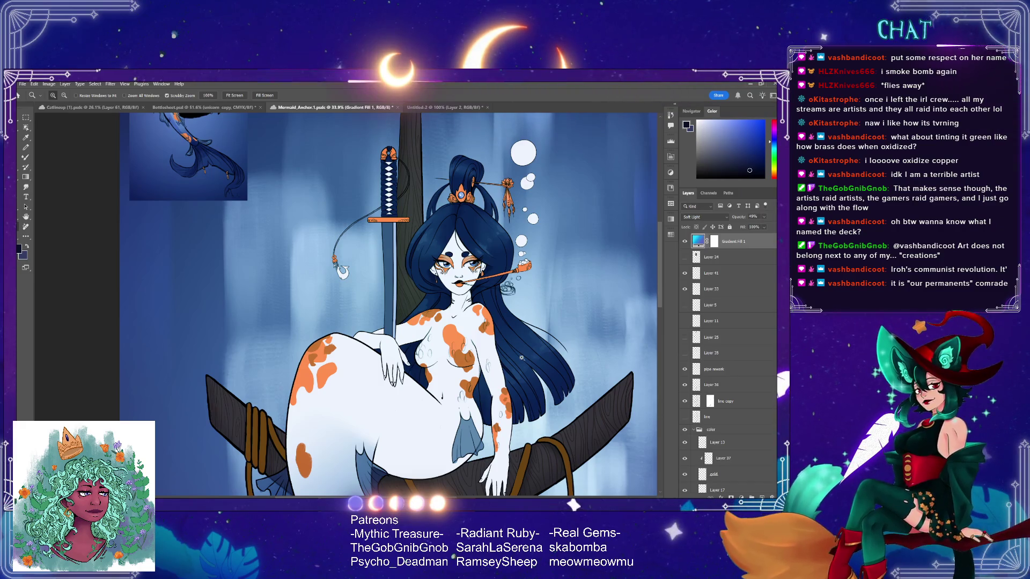
{"action": "scroll", "coordinate": [522, 357], "scroll_direction": "up", "scroll_amount": 3}
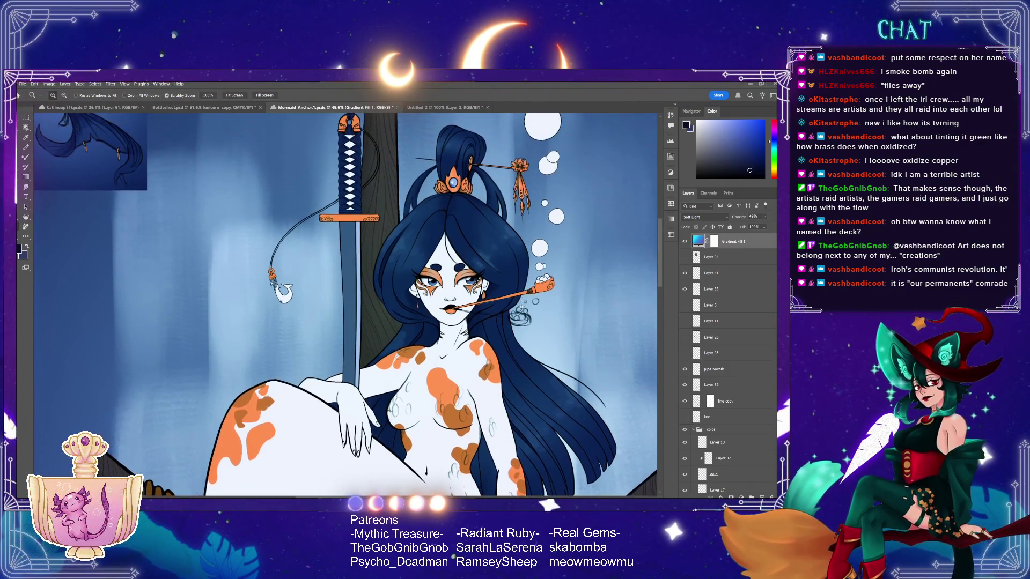
{"action": "scroll", "coordinate": [520, 307], "scroll_direction": "up", "scroll_amount": 2}
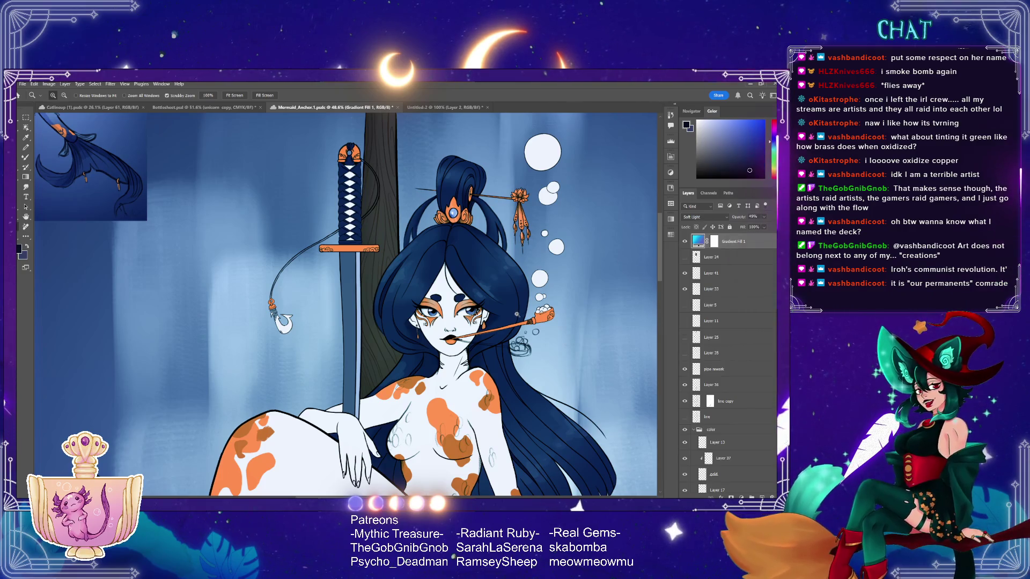
{"action": "left_click_drag", "start_coordinate": [516, 314], "coordinate": [500, 317]}
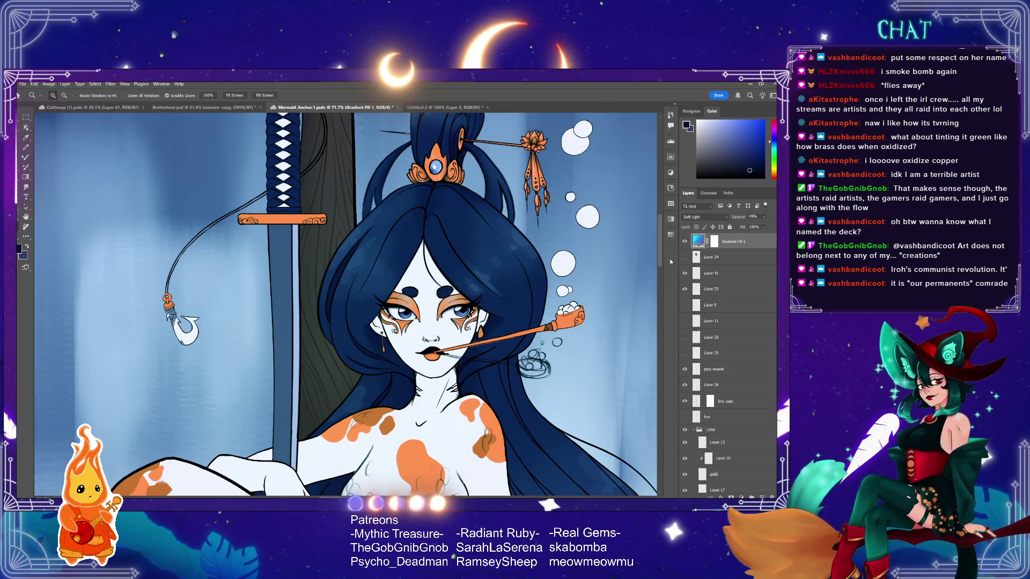
- Toggle the Gradient Fill 1 overlay on and off to compare, leaving it hidden
{"action": "left_click", "coordinate": [684, 241]}
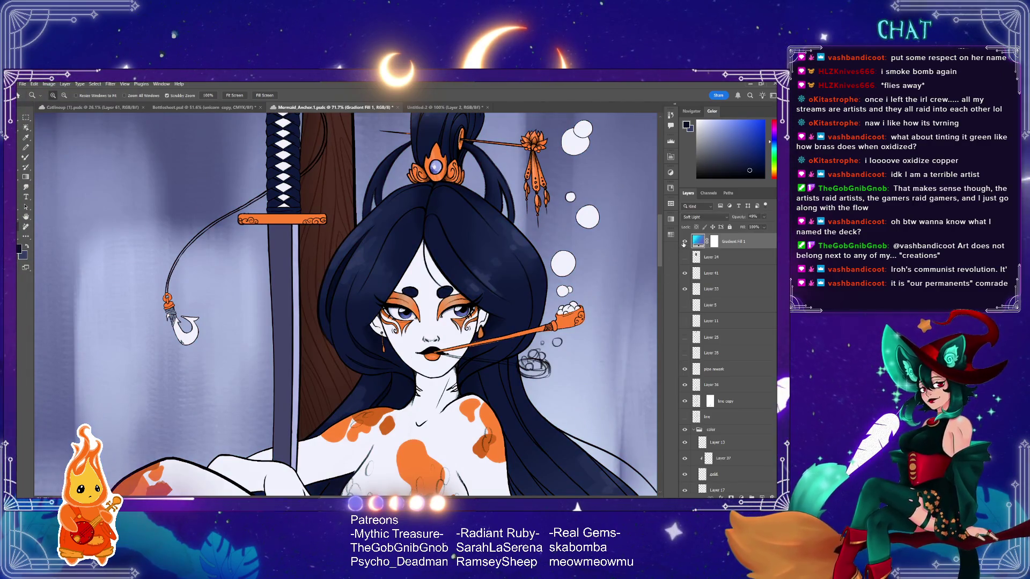
{"action": "left_click", "coordinate": [684, 243]}
{"action": "left_click", "coordinate": [685, 242]}
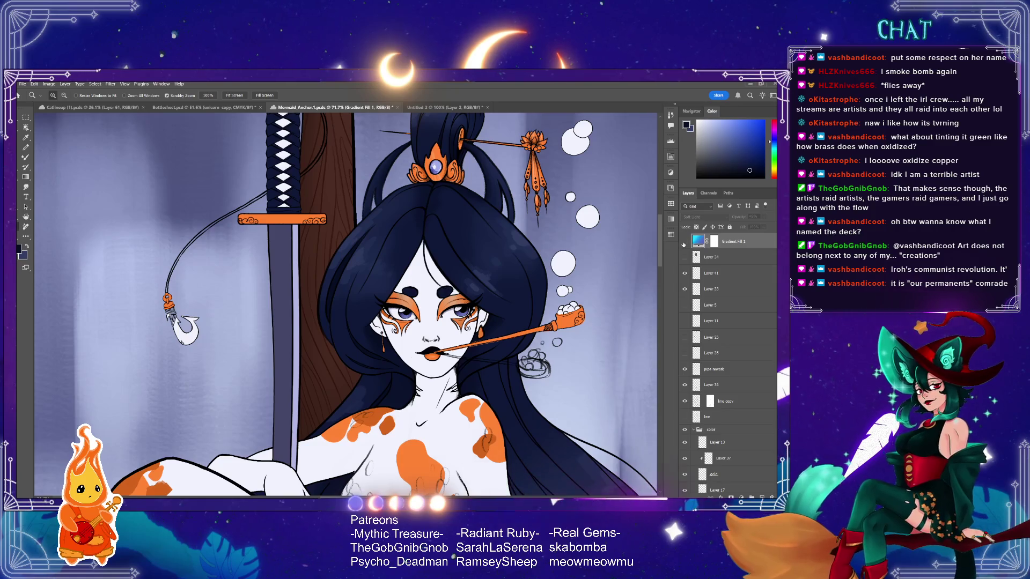
{"action": "left_click", "coordinate": [685, 243]}
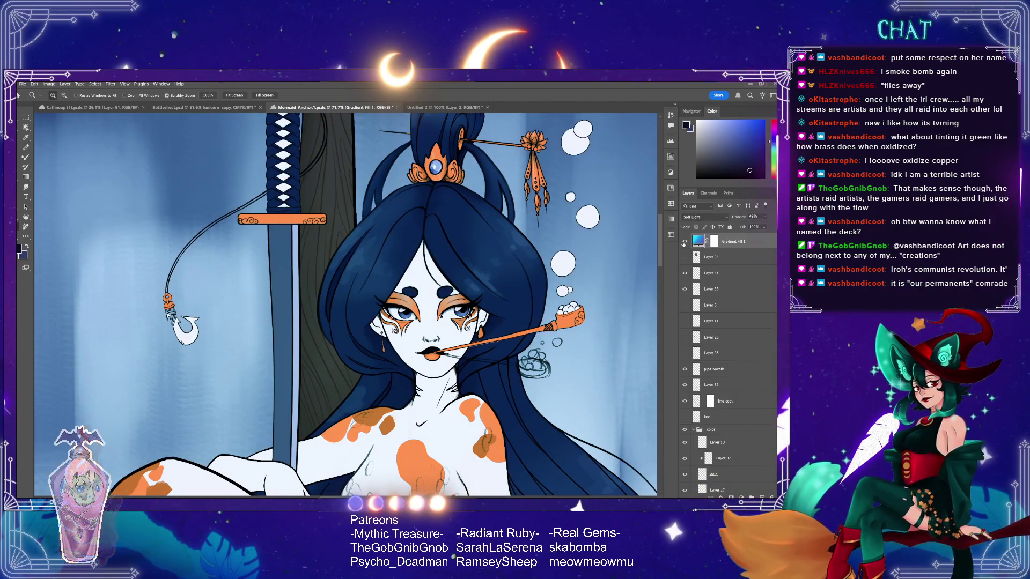
{"action": "left_click", "coordinate": [685, 242]}
{"action": "scroll", "coordinate": [524, 347], "scroll_direction": "down", "scroll_amount": 5}
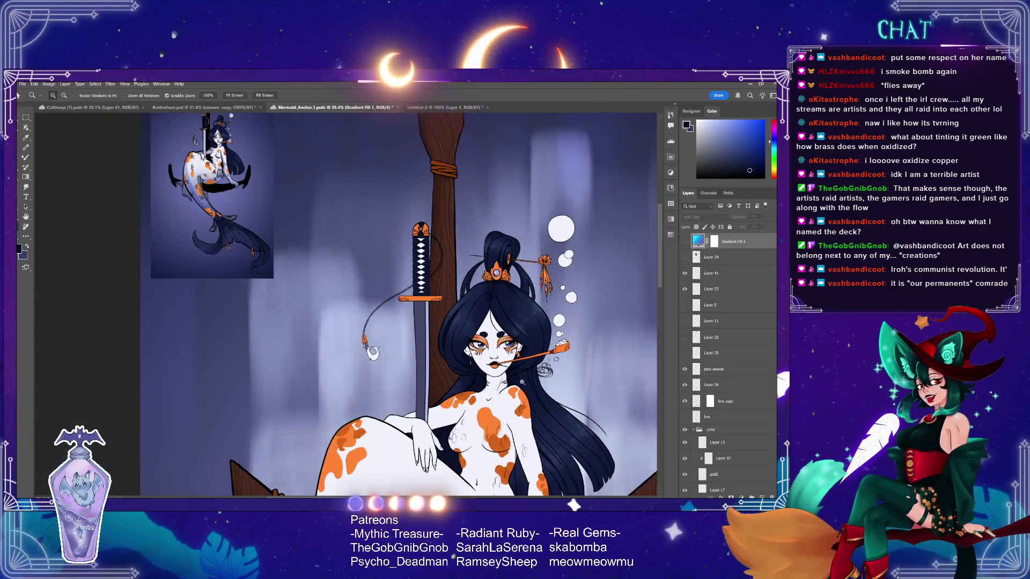
{"action": "scroll", "coordinate": [535, 405], "scroll_direction": "down", "scroll_amount": 3}
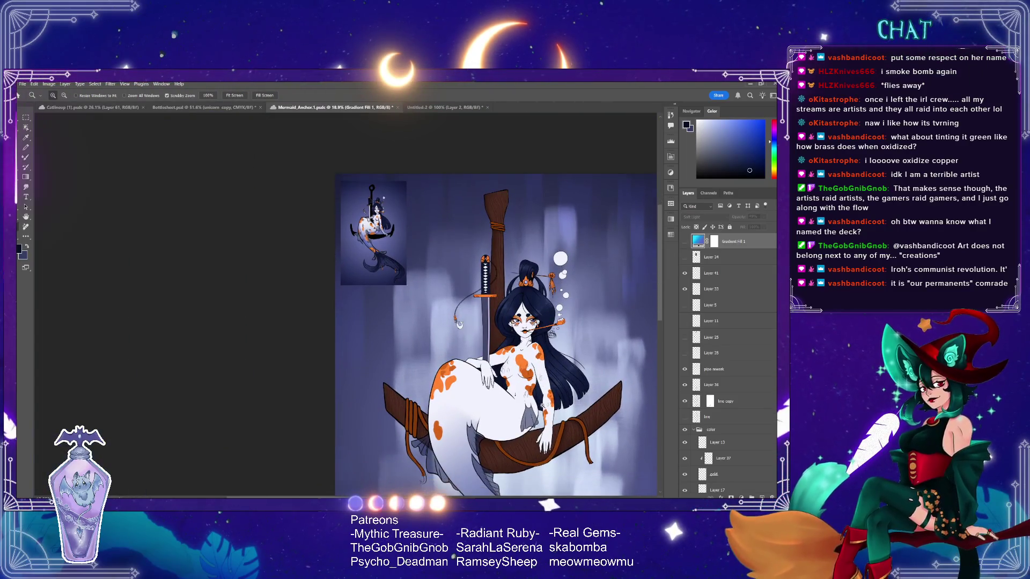
{"action": "scroll", "coordinate": [542, 407], "scroll_direction": "down", "scroll_amount": 3}
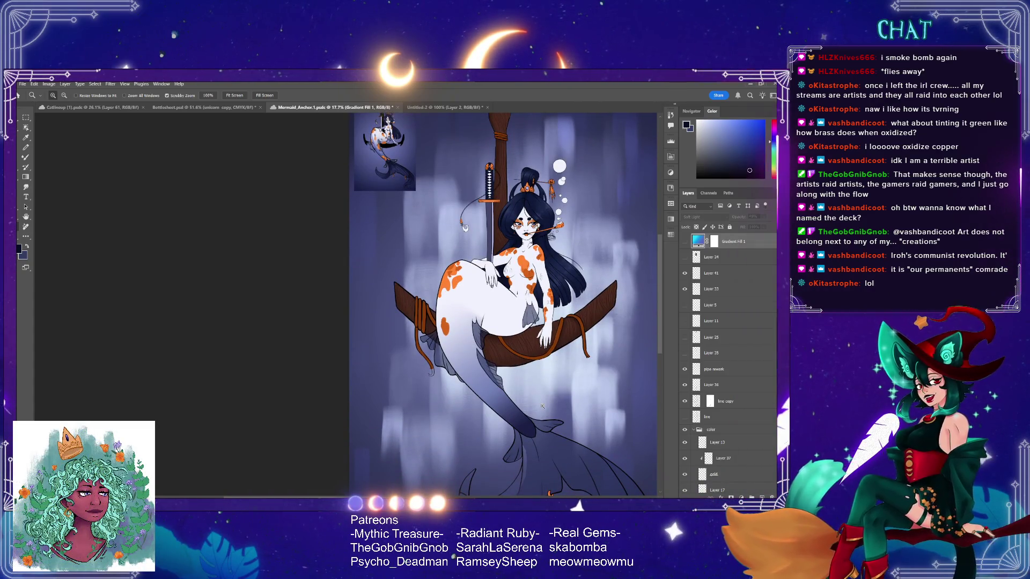
{"action": "left_click_drag", "start_coordinate": [661, 311], "coordinate": [661, 332]}
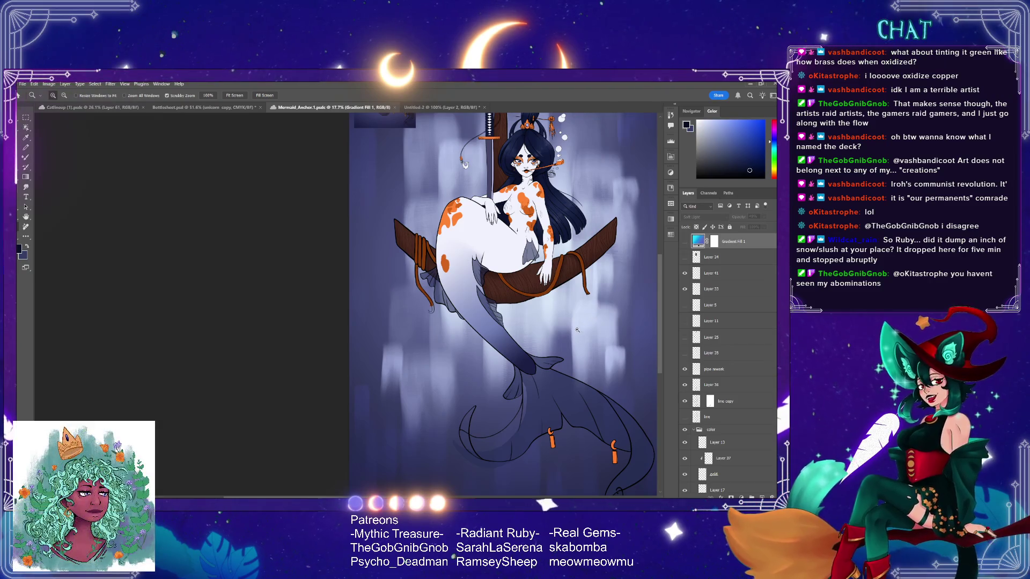
{"action": "left_click", "coordinate": [582, 375]}
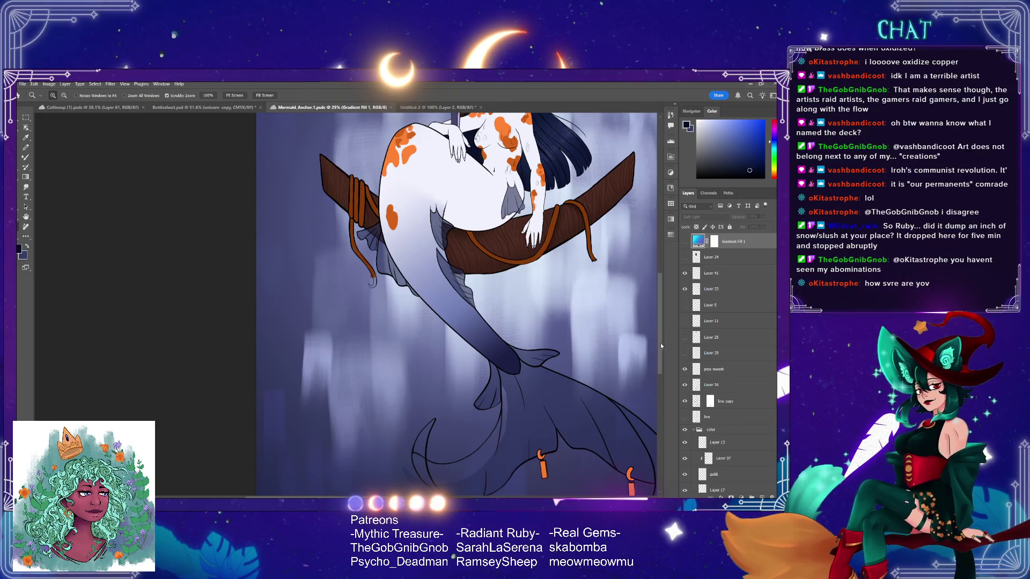
{"action": "left_click_drag", "start_coordinate": [661, 342], "coordinate": [668, 292]}
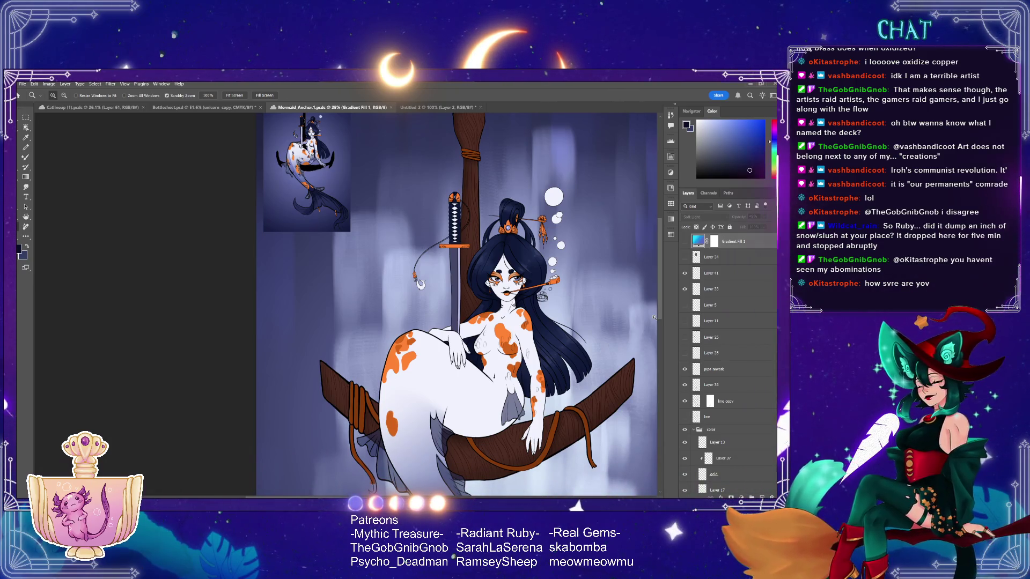
{"action": "scroll", "coordinate": [560, 372], "scroll_direction": "up", "scroll_amount": 3}
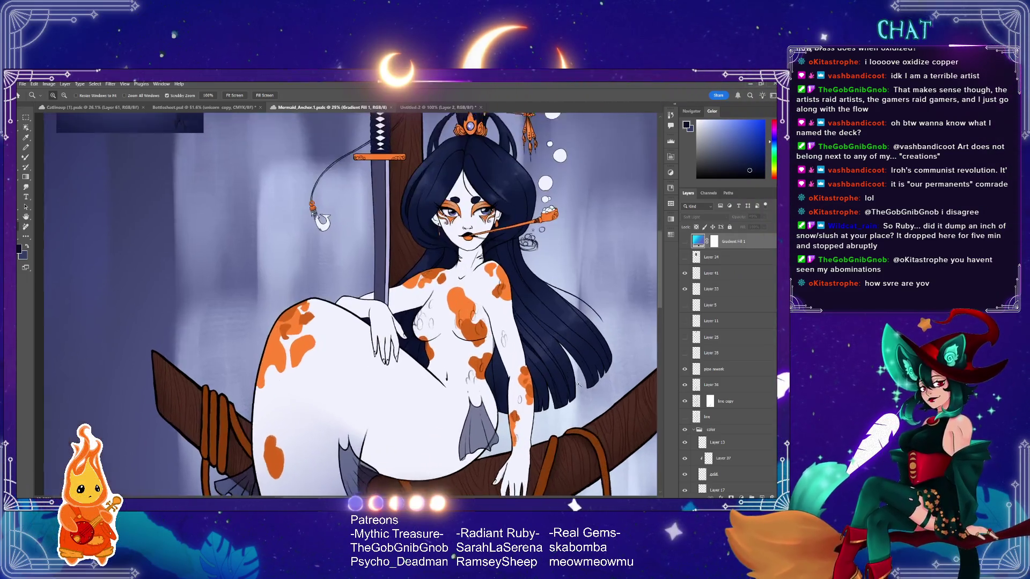